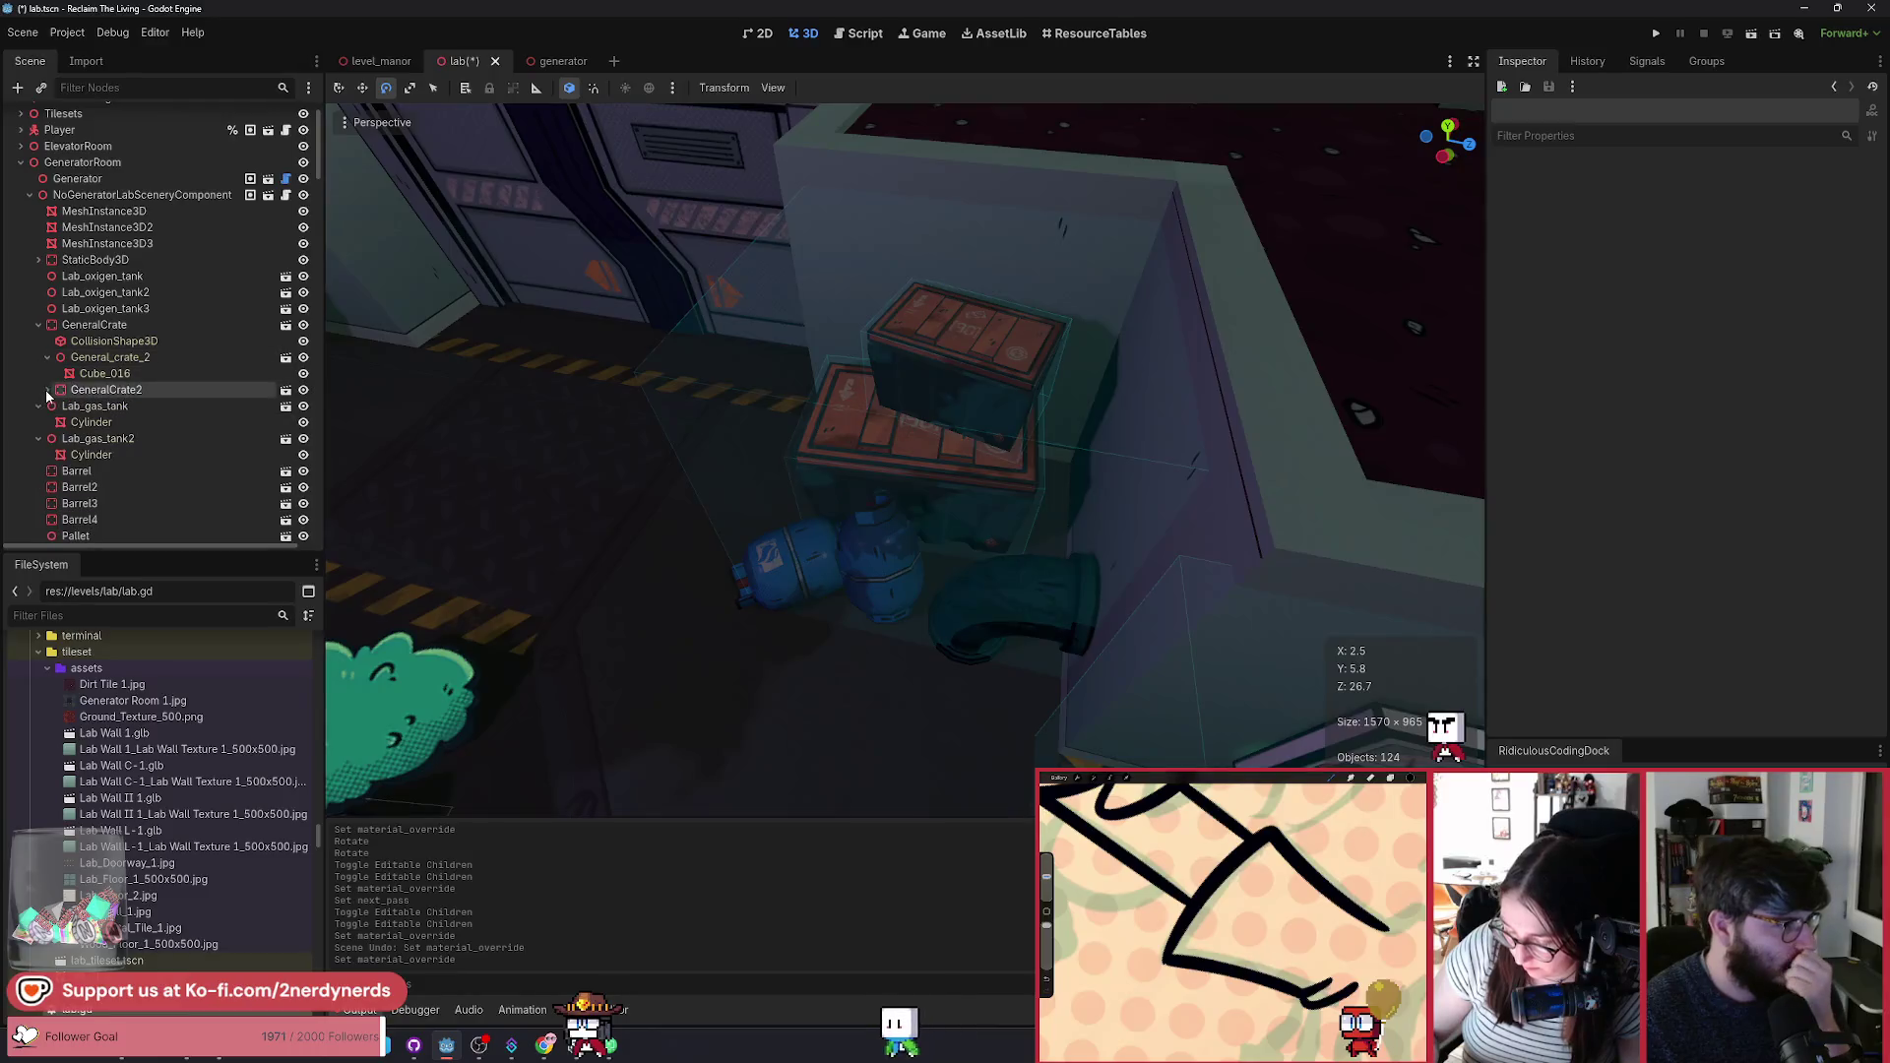
Step: Copy BushSmall3 from the generator scene after framing GeneralCrate in the lab scene
double_click(95, 327)
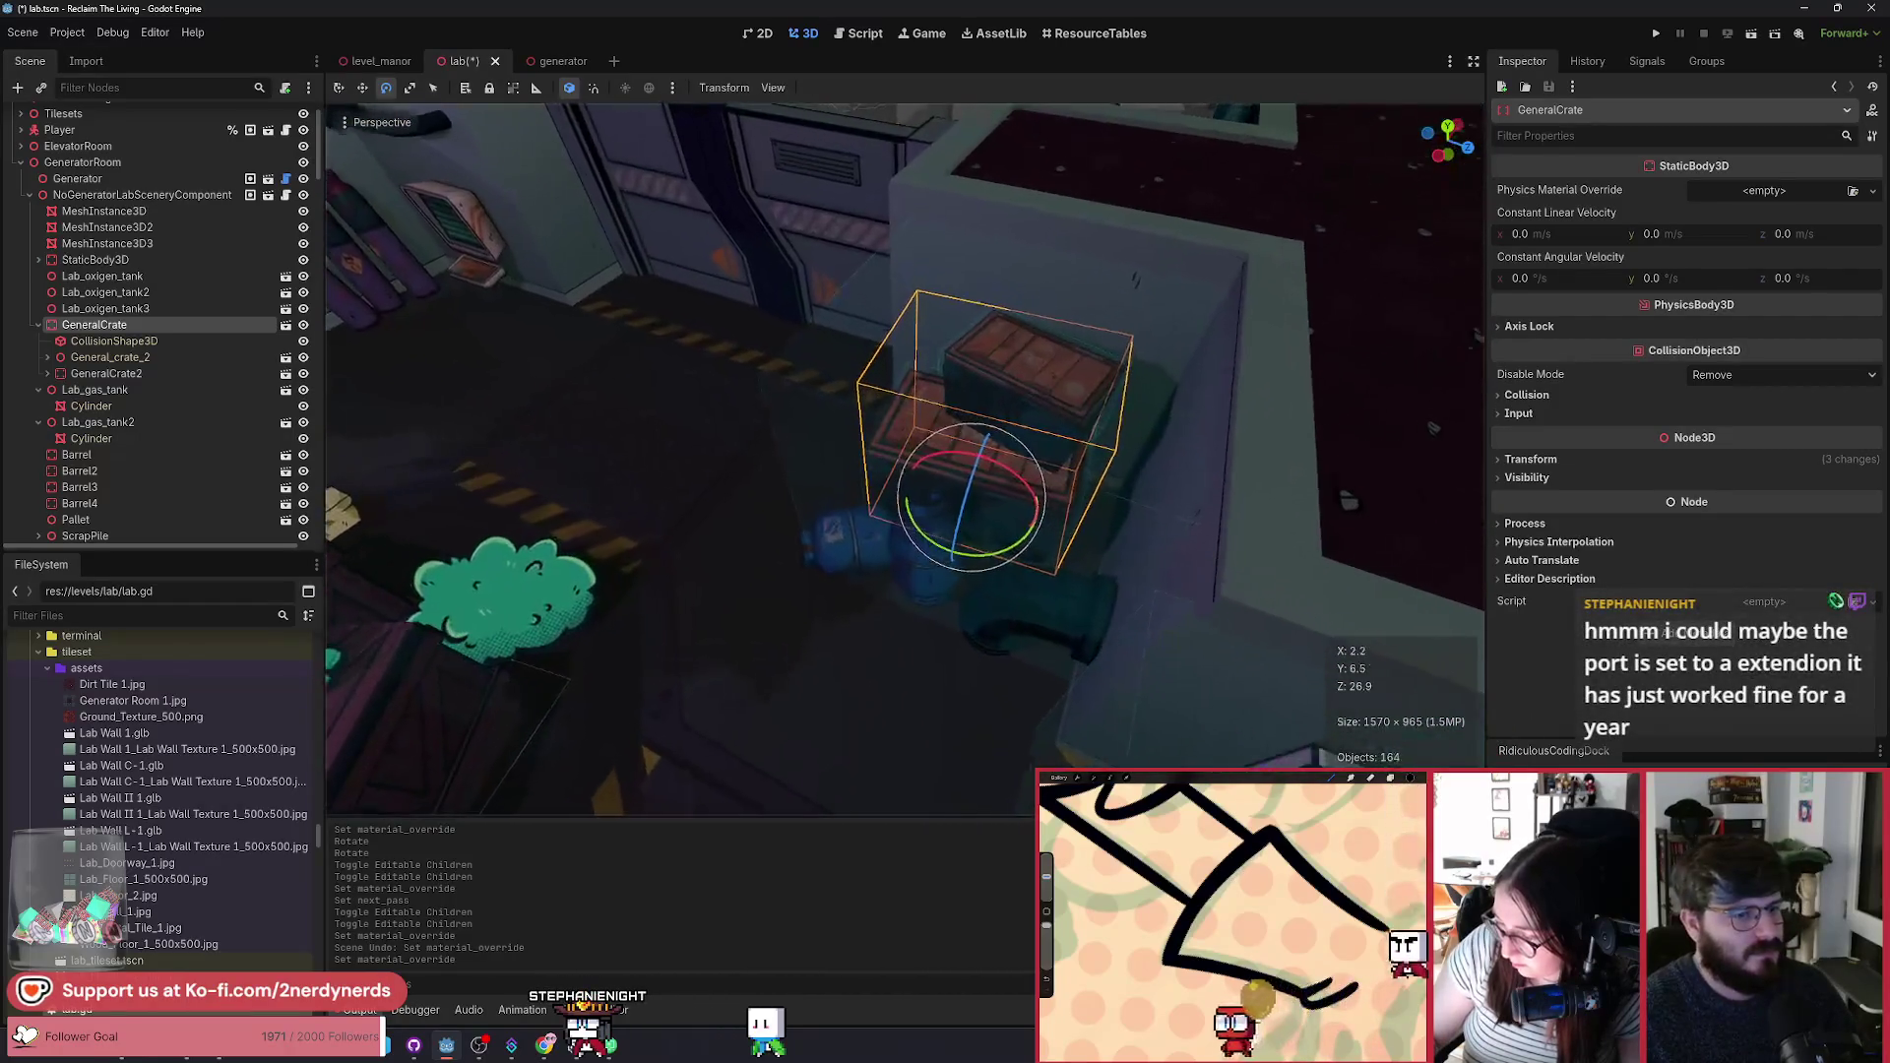
click(544, 65)
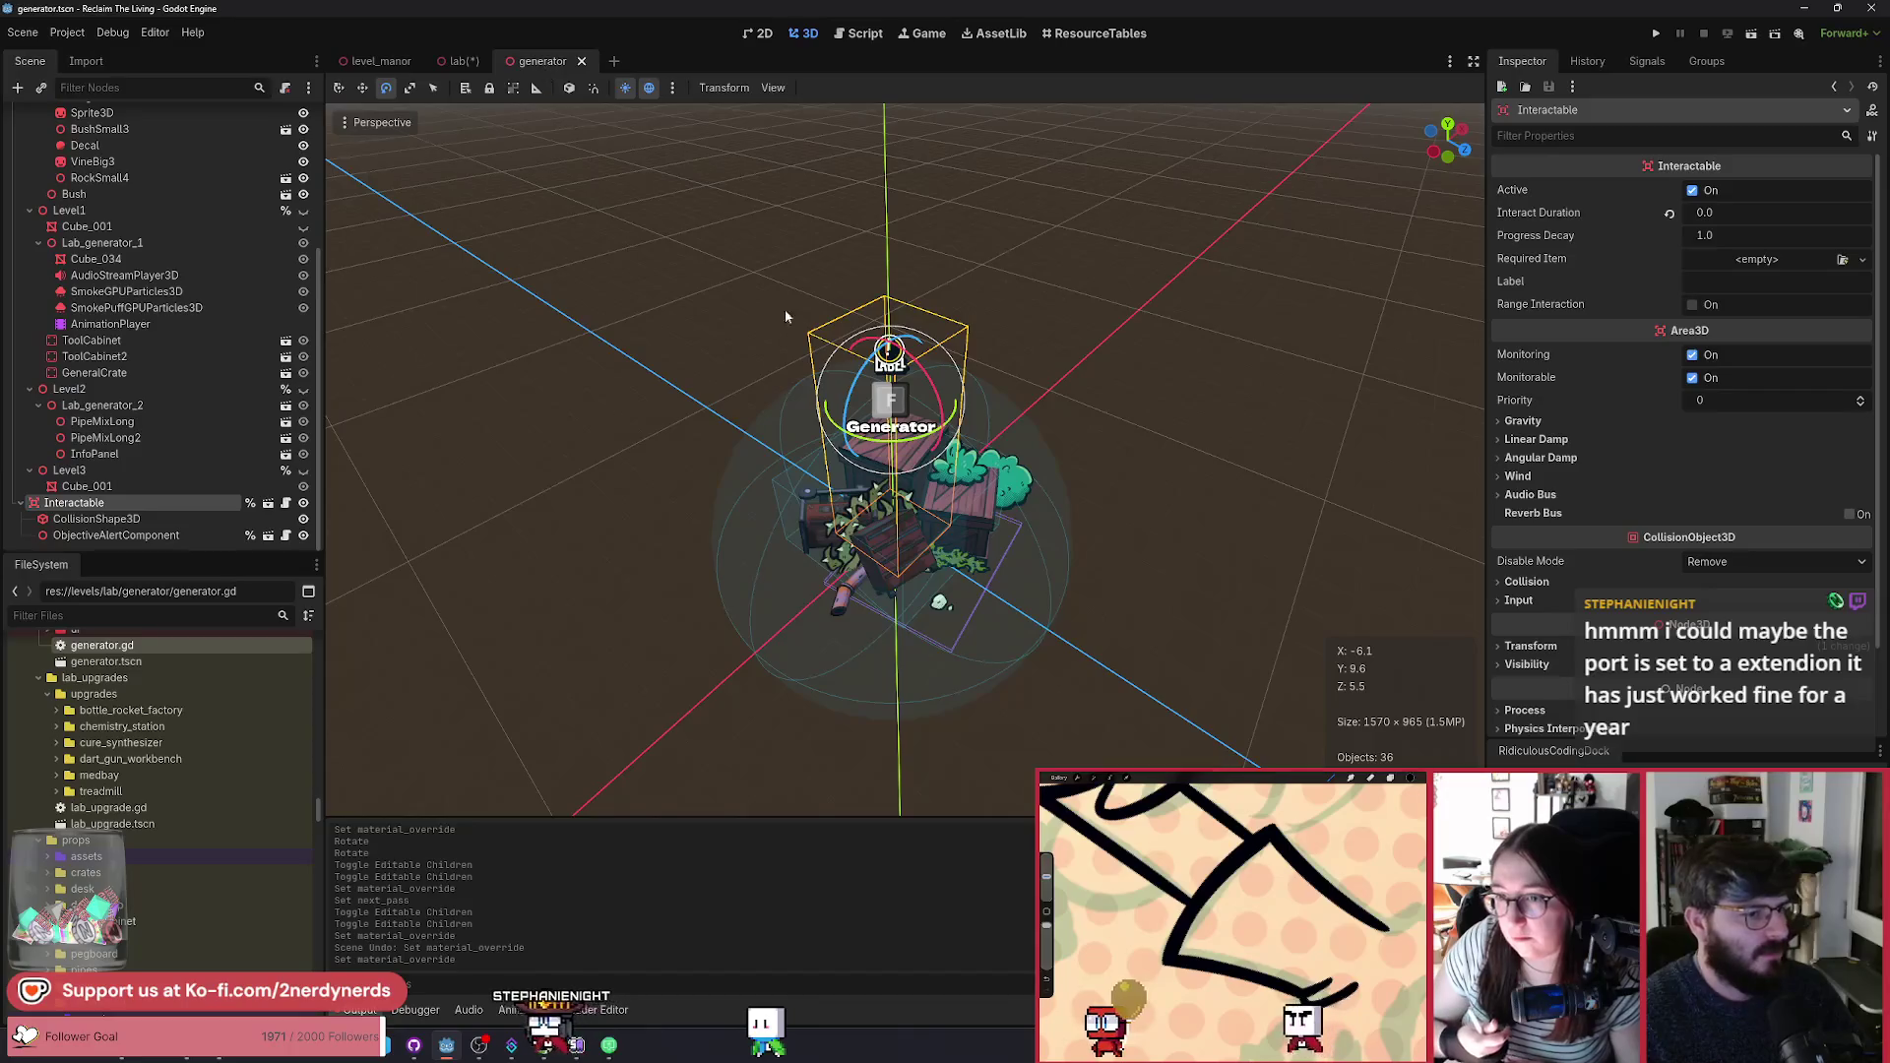
click(967, 472)
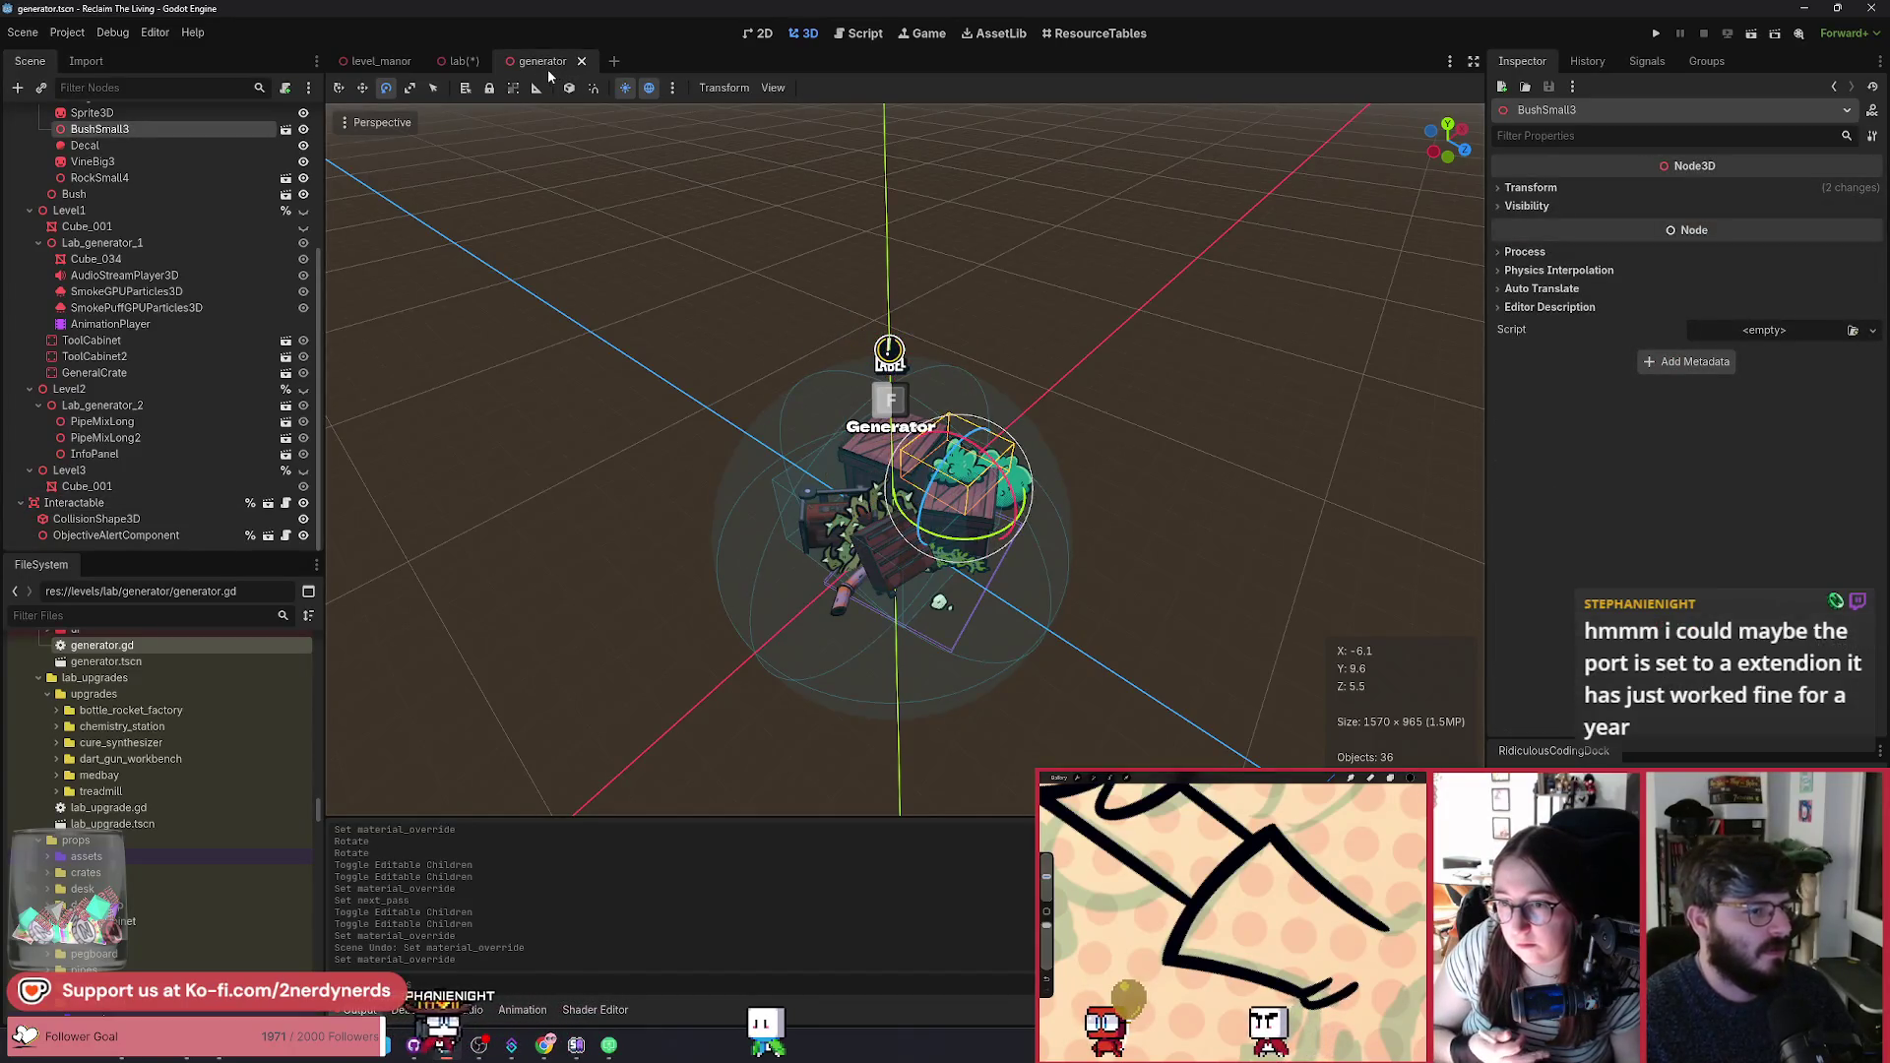
click(458, 61)
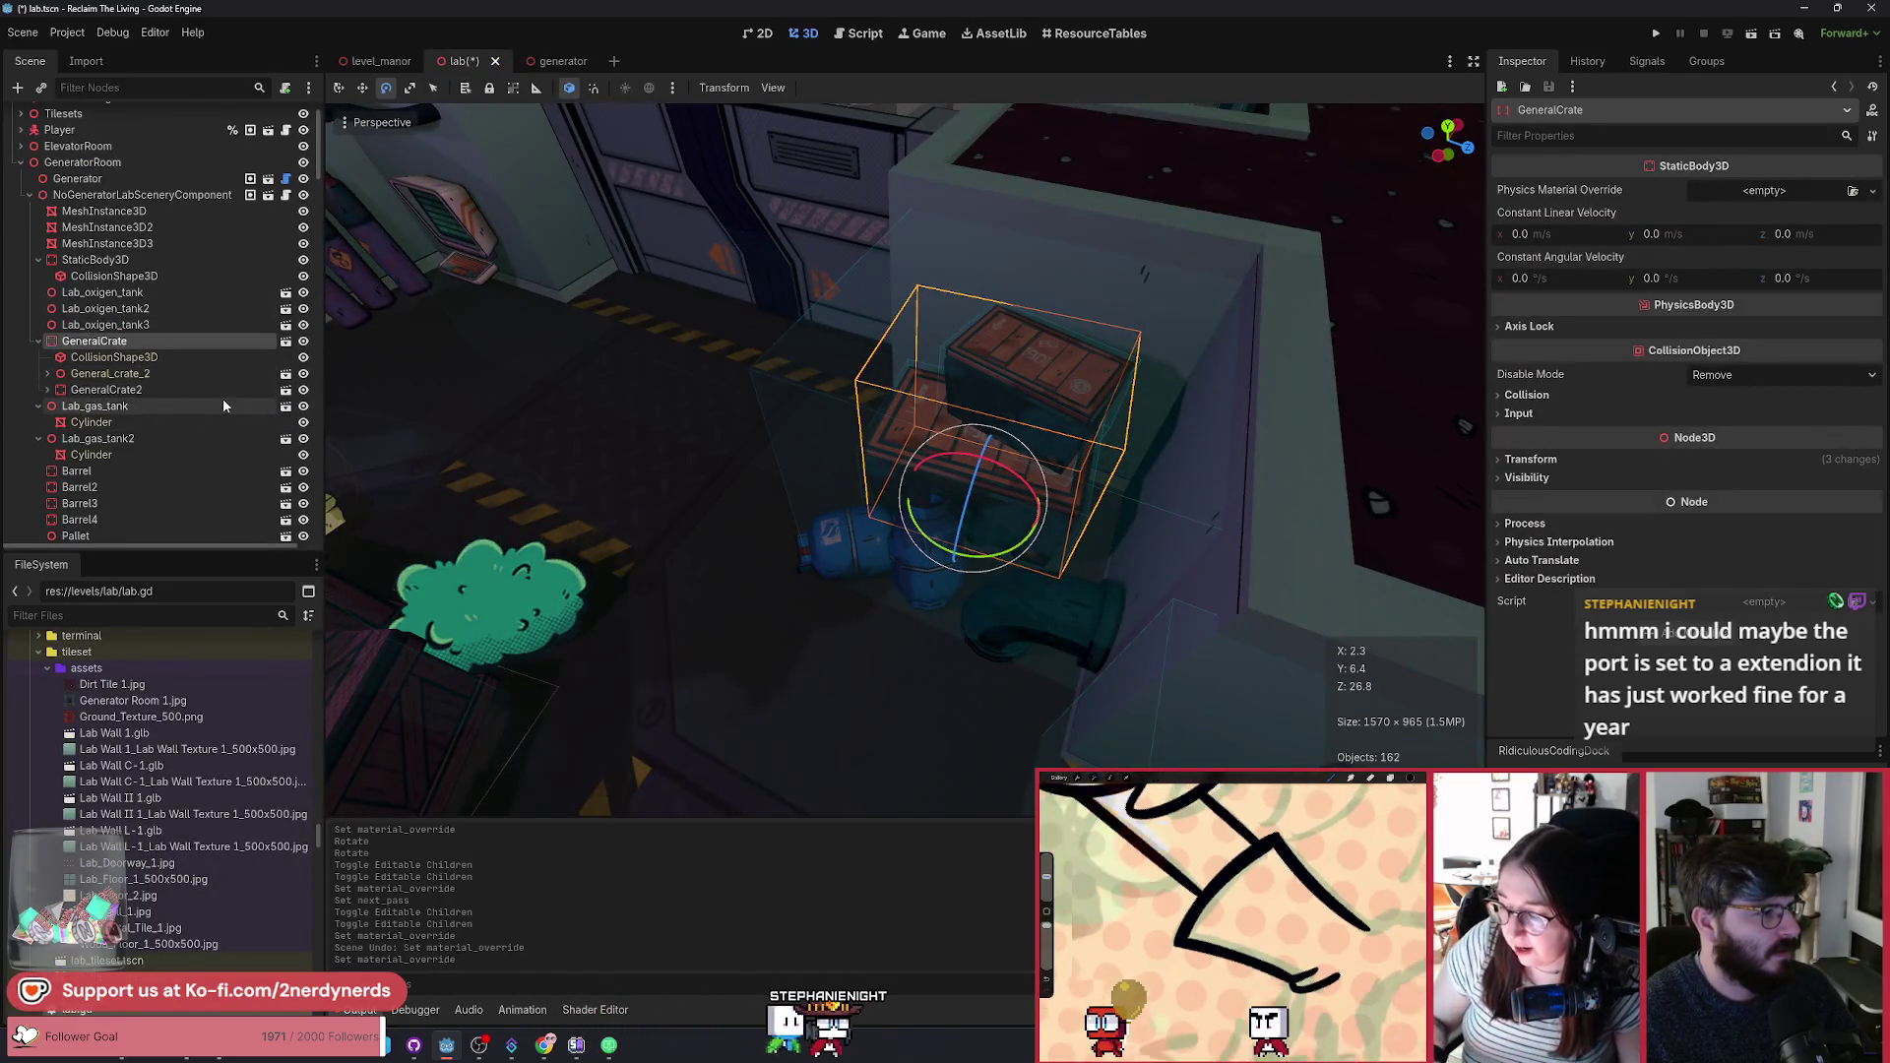
Step: Add a Node3D named Overgrown under GeneralCrate
key(ctrl+a)
text(node3)
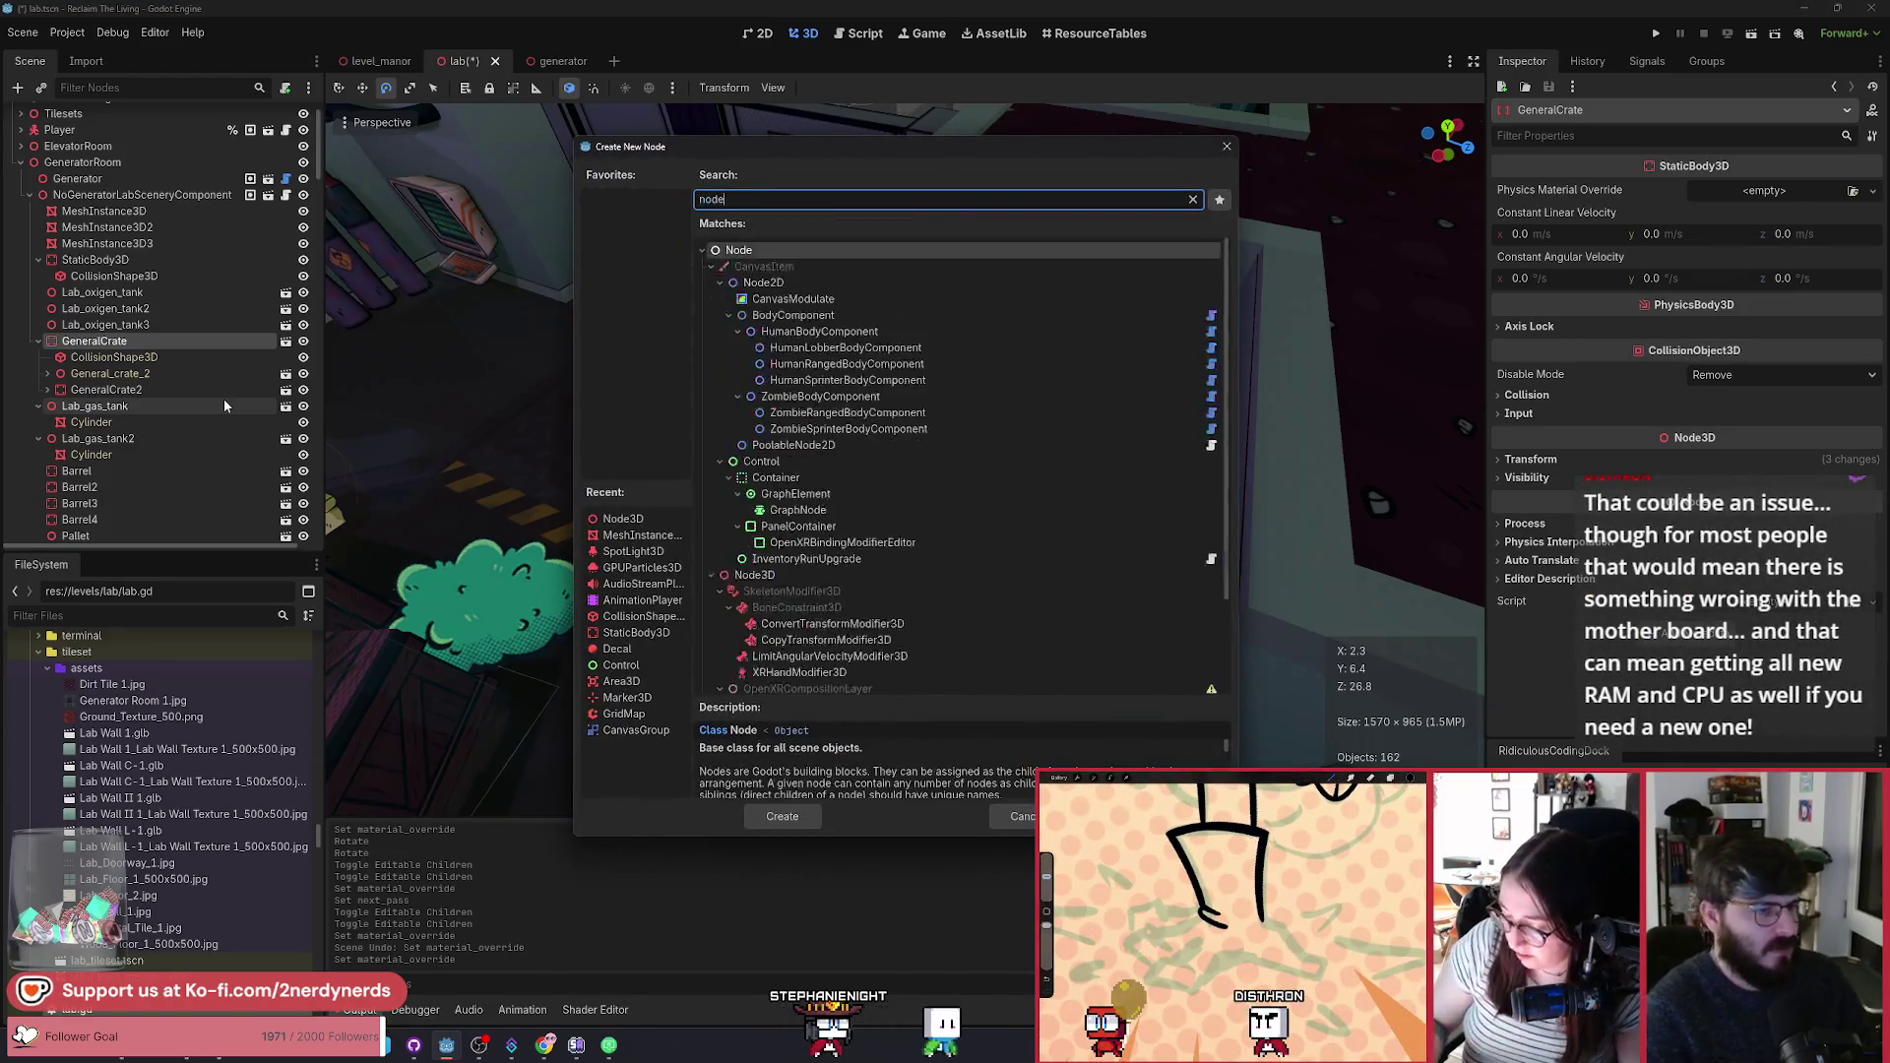
key(Return)
text(Overgrown)
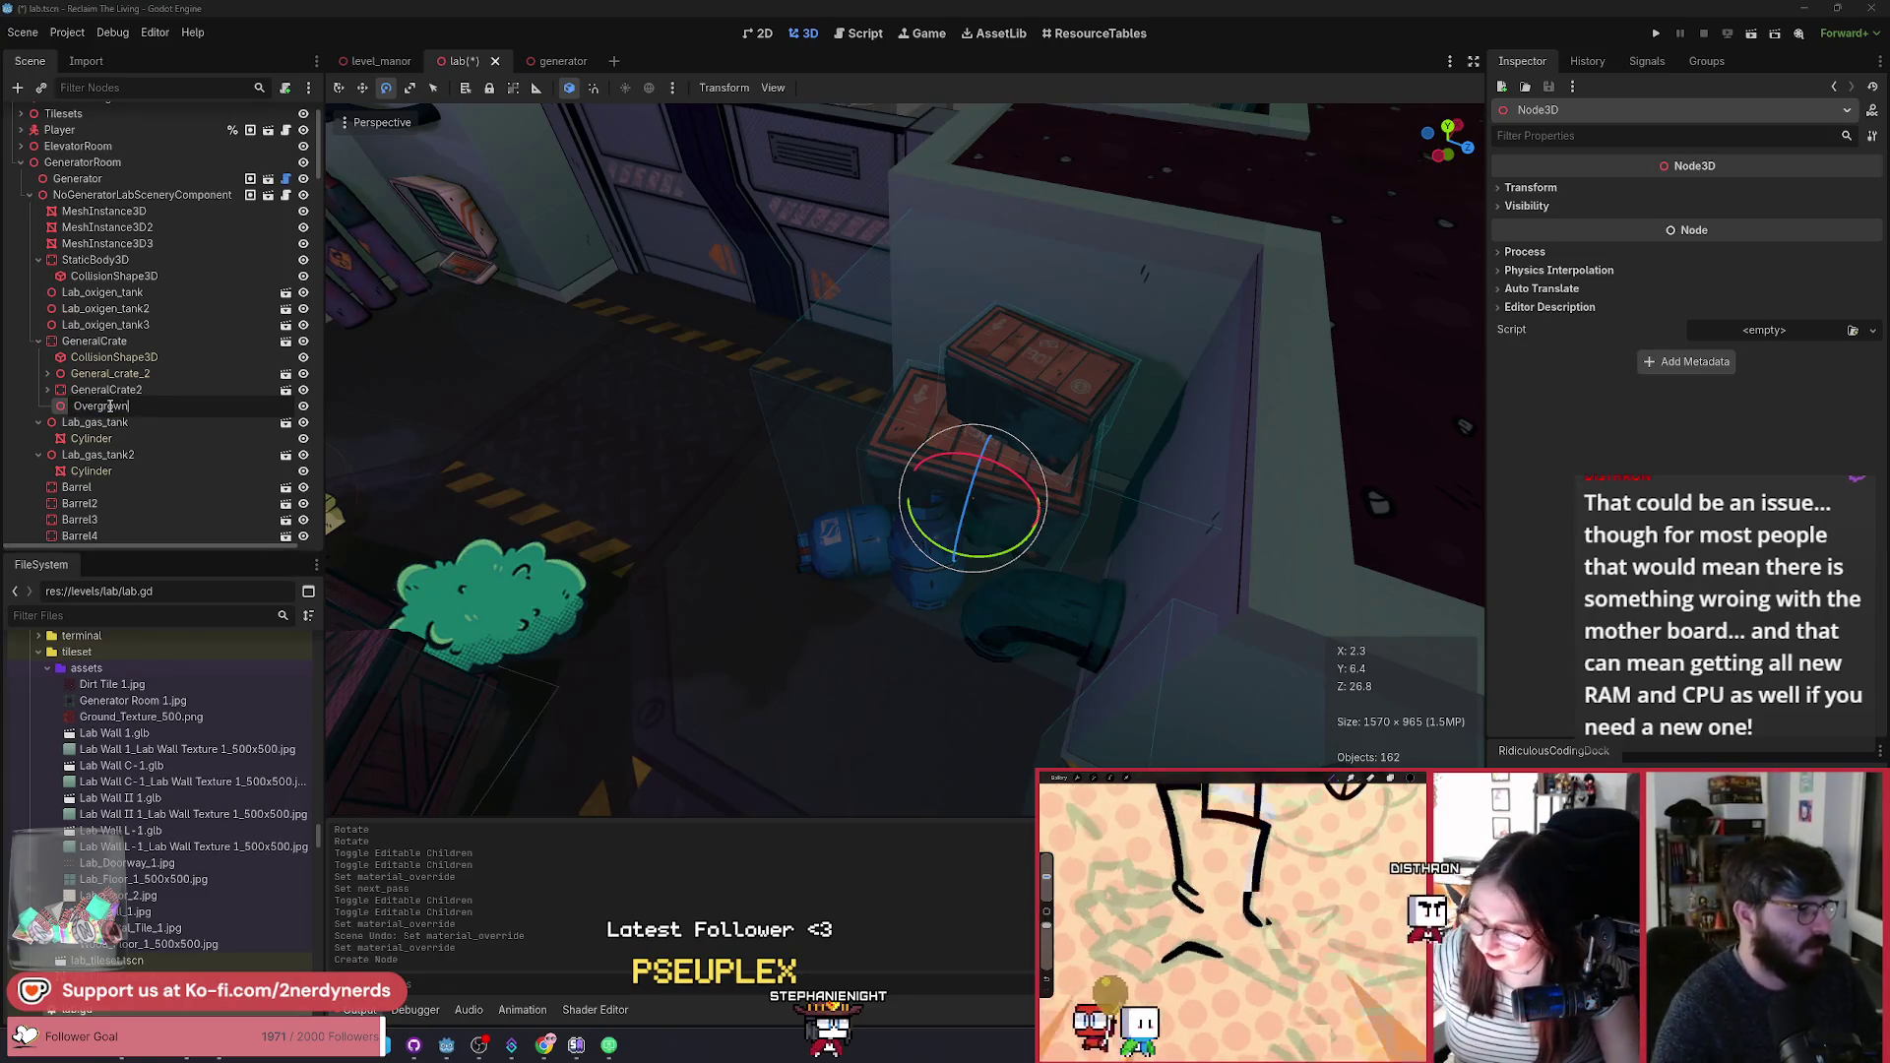
key(Return)
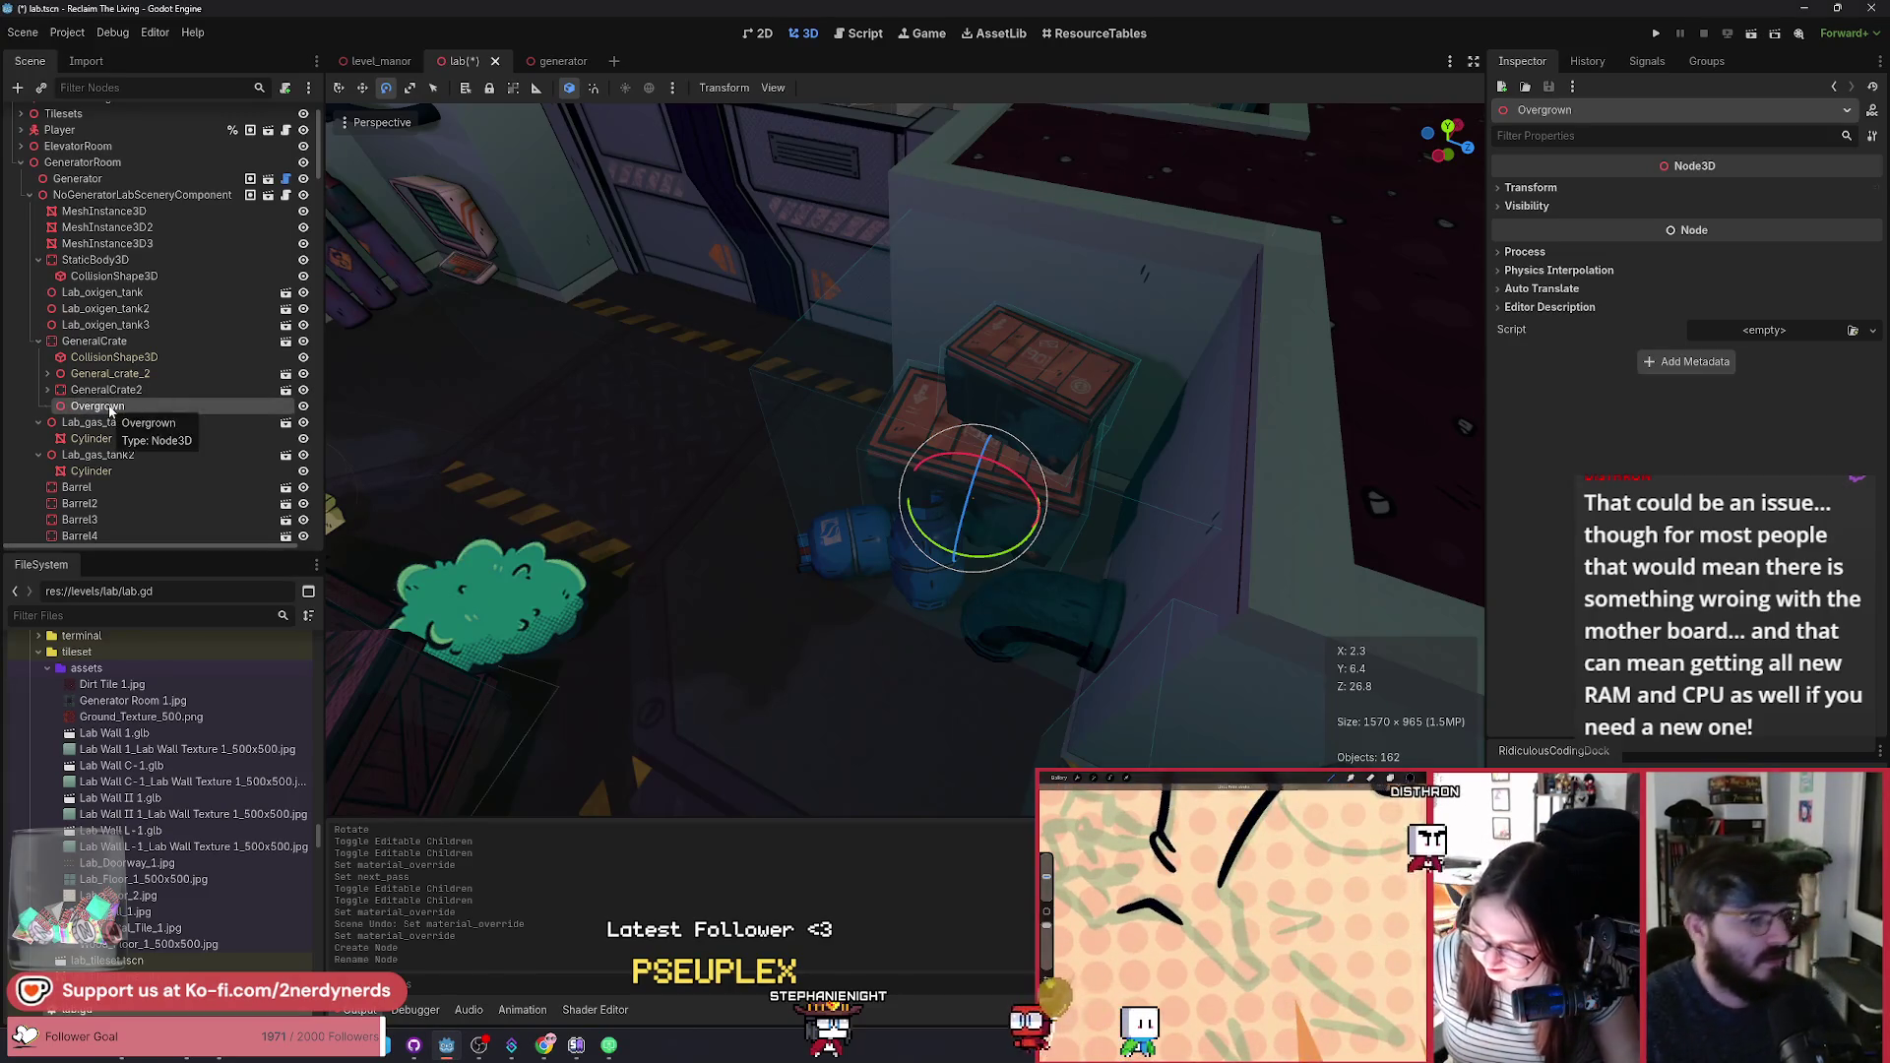
Step: Paste BushSmall3 into Overgrown and move it down beside the crates
key(ctrl+shift+v)
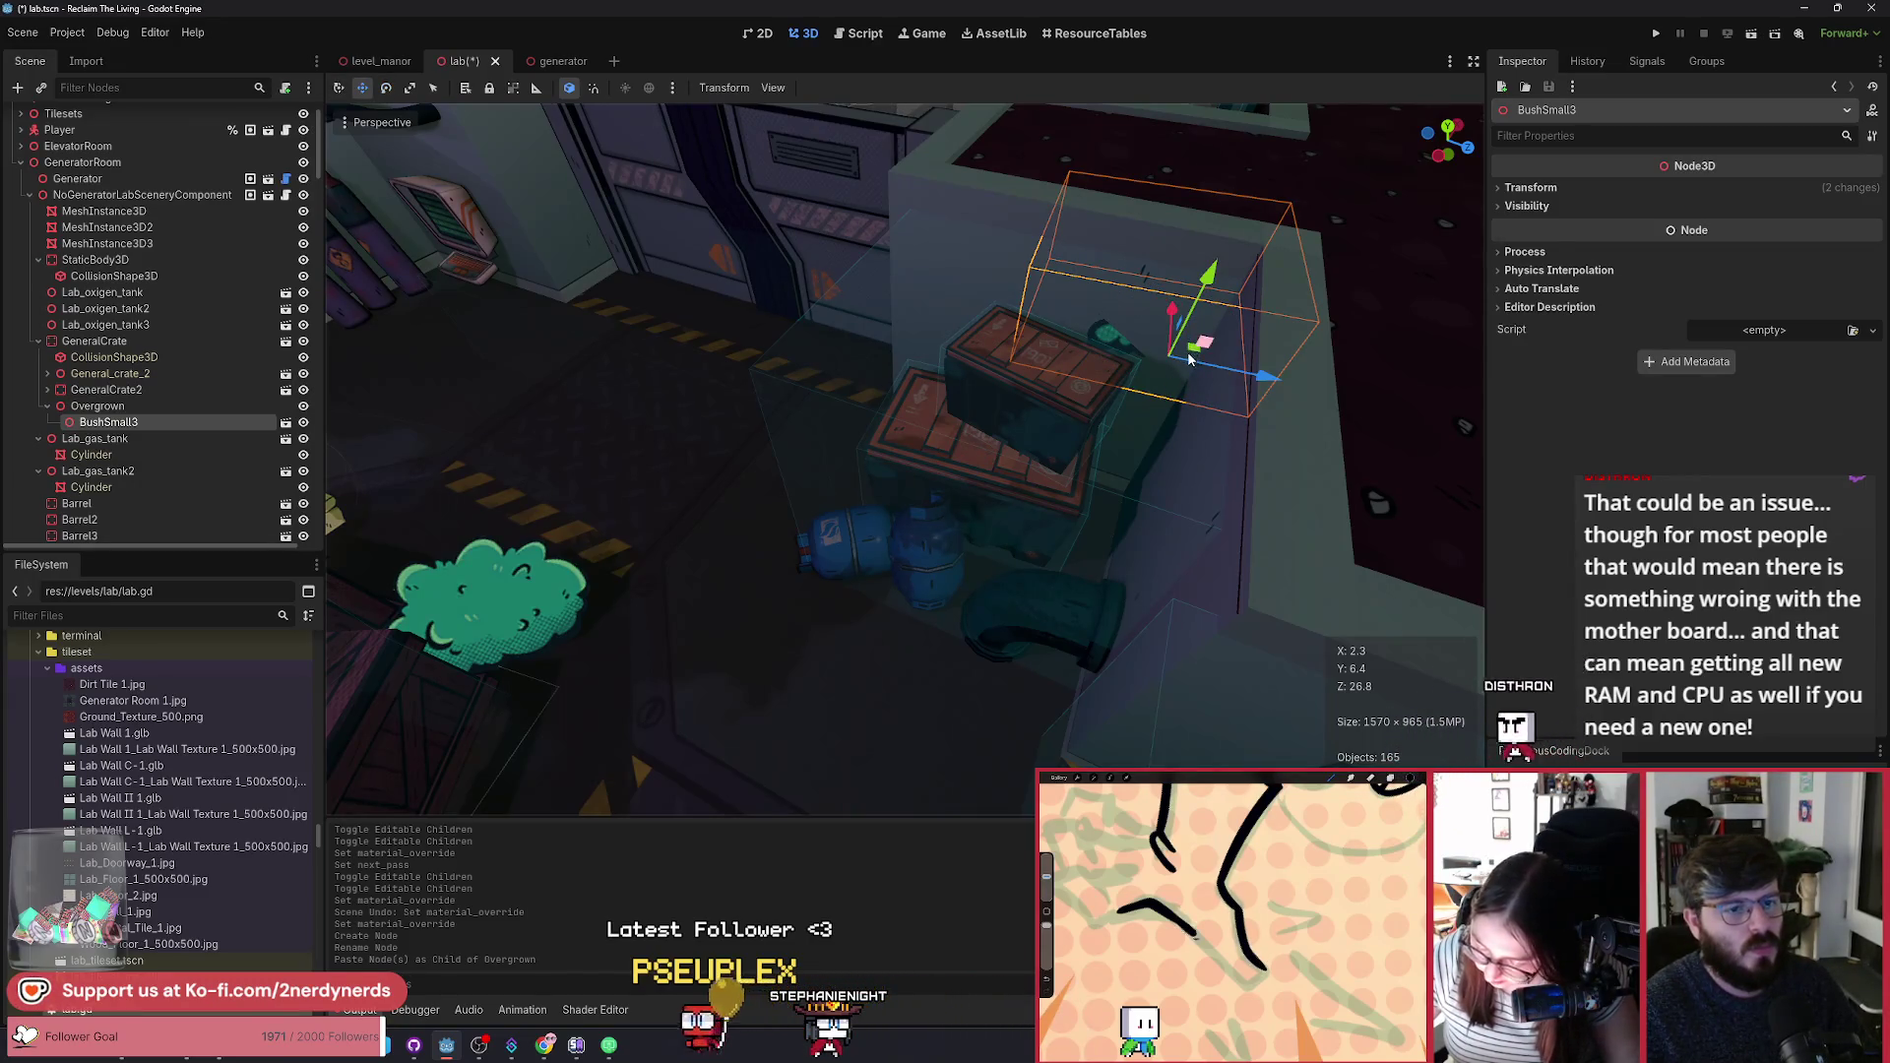
mouse_move(1188, 356)
mouse_down()
mouse_move(843, 422)
mouse_move(811, 348)
mouse_move(798, 443)
mouse_move(802, 409)
mouse_move(804, 425)
mouse_up()
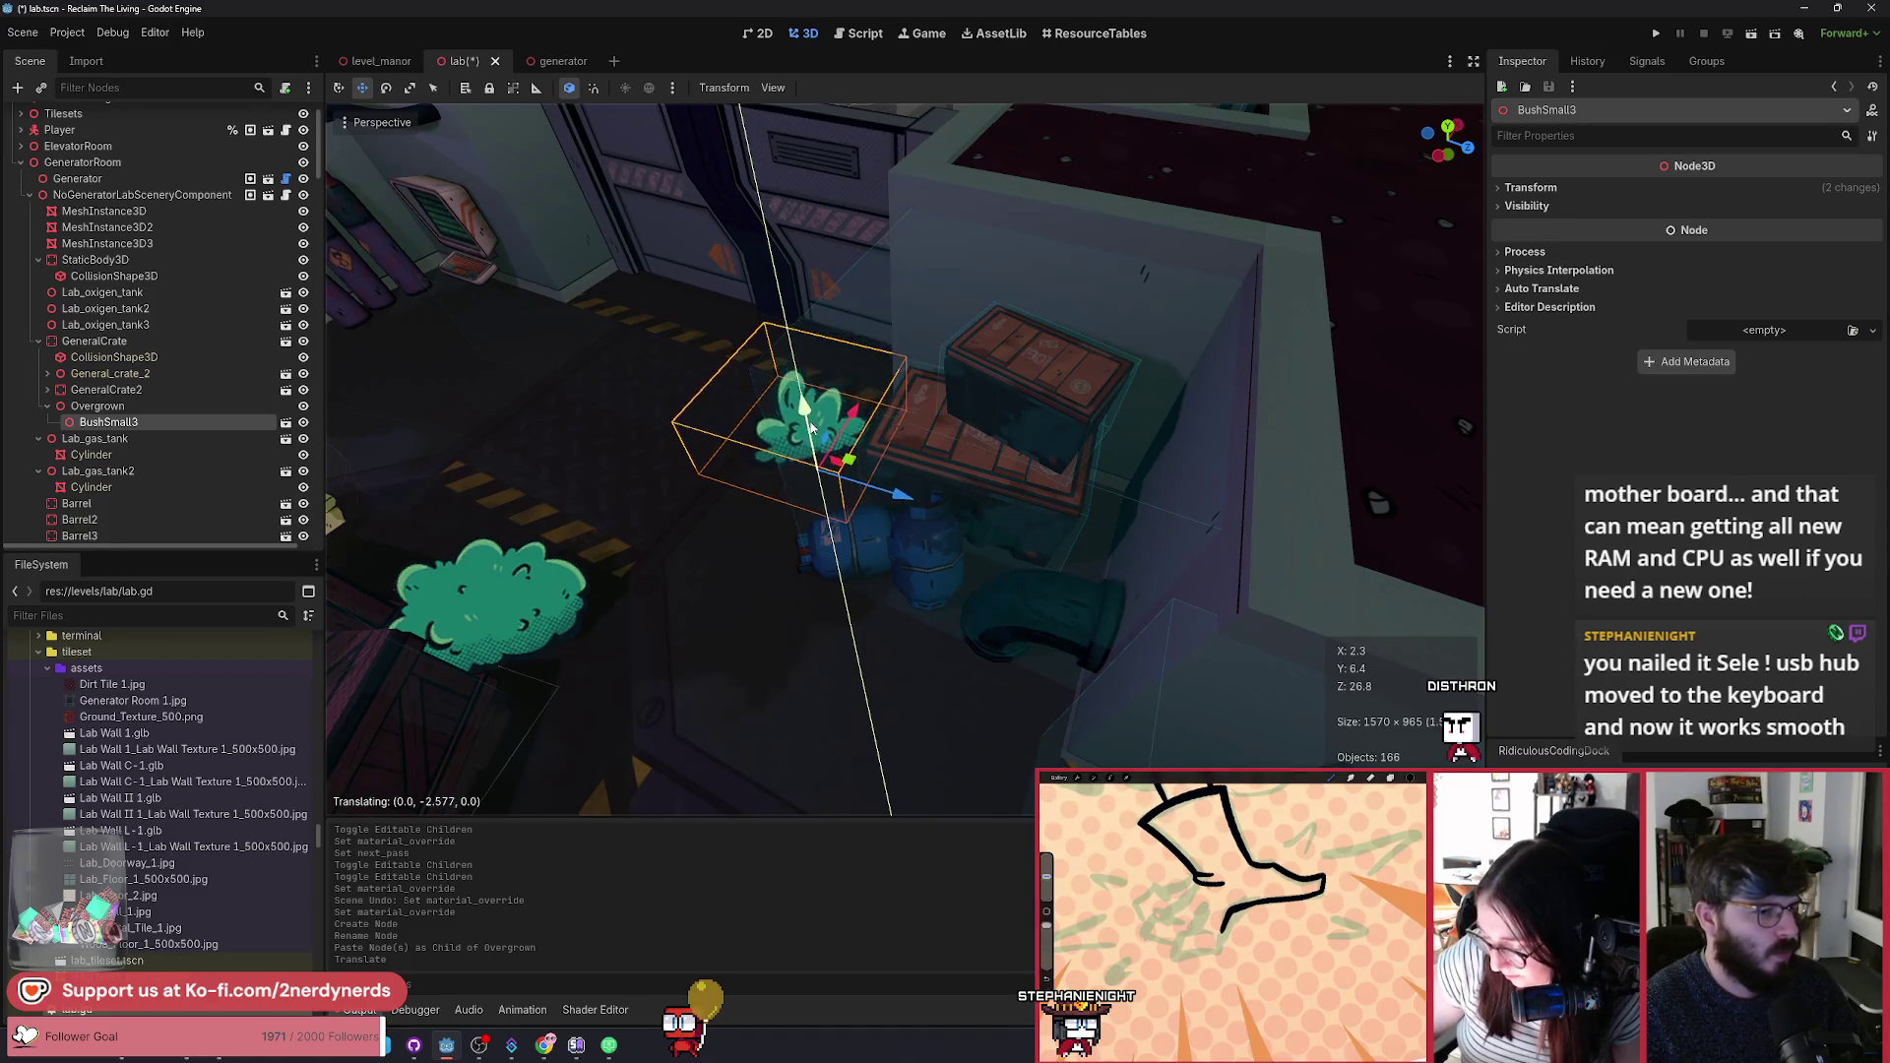
drag(855, 455, 868, 505)
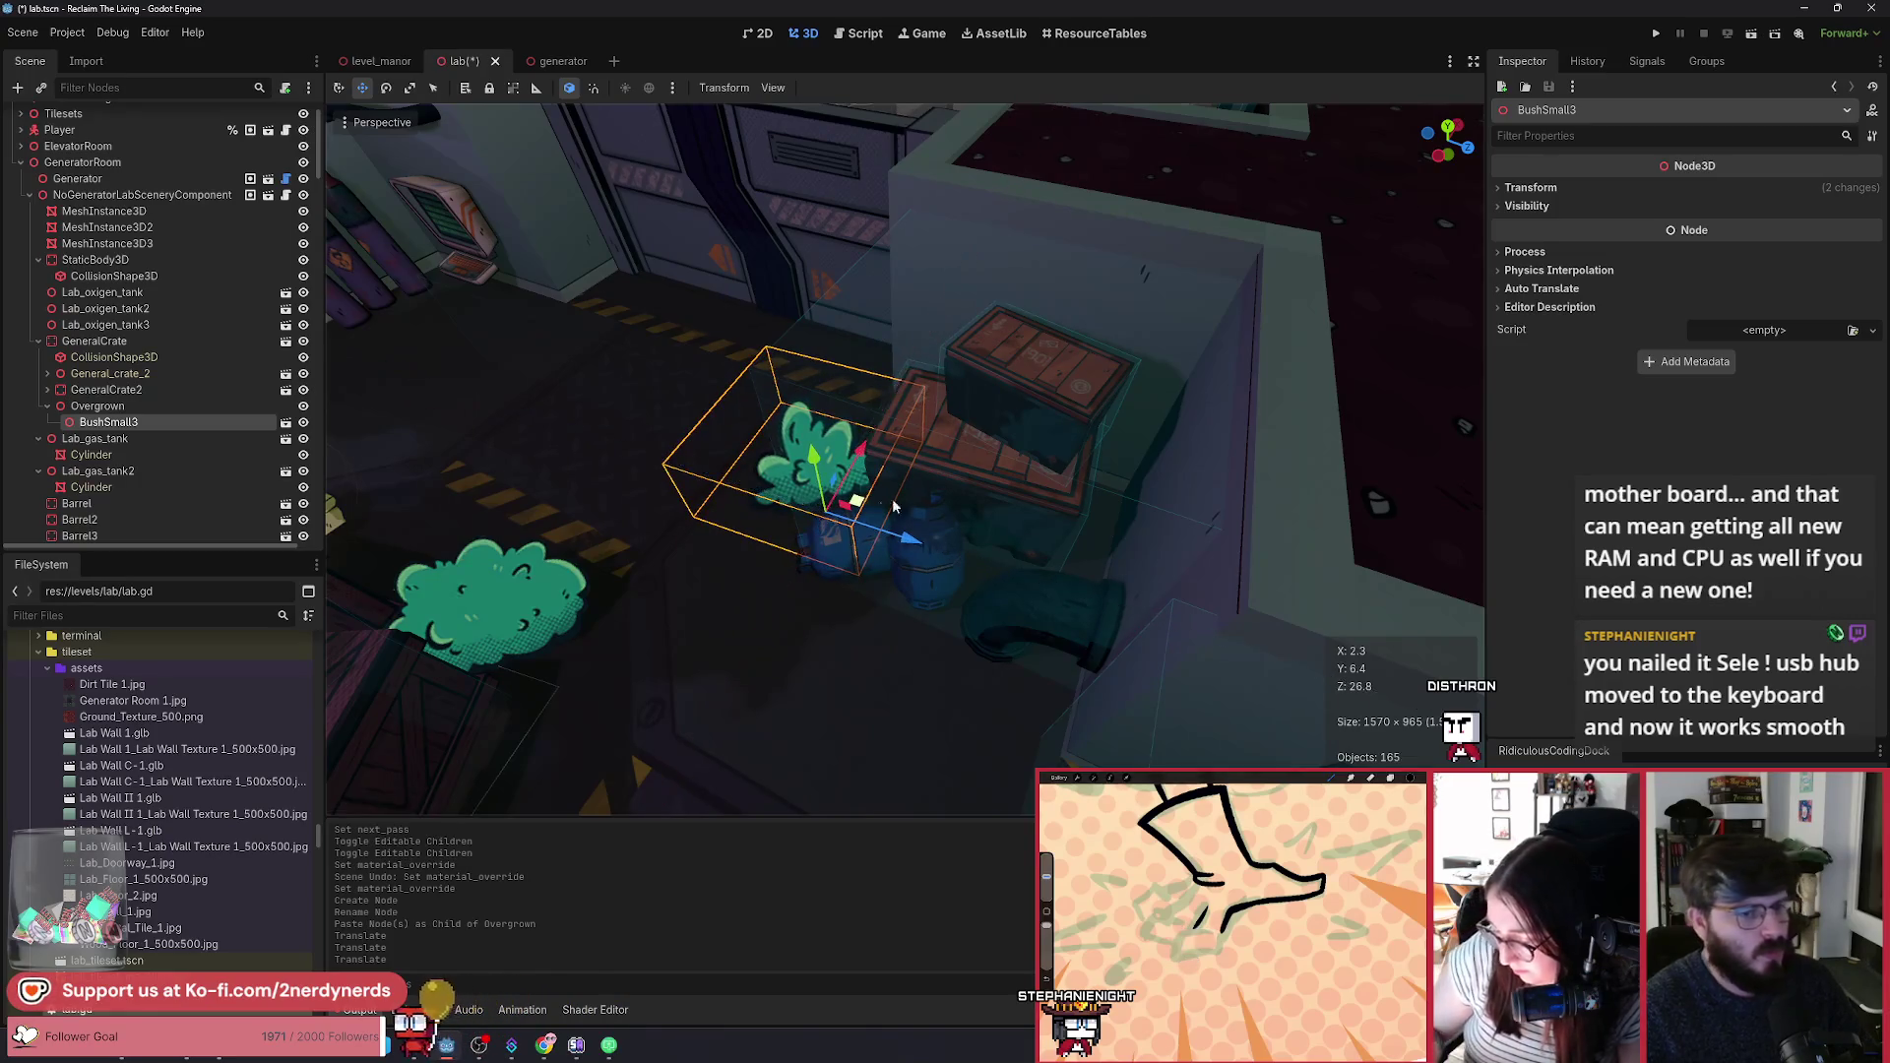
scroll(894, 506, down, 10)
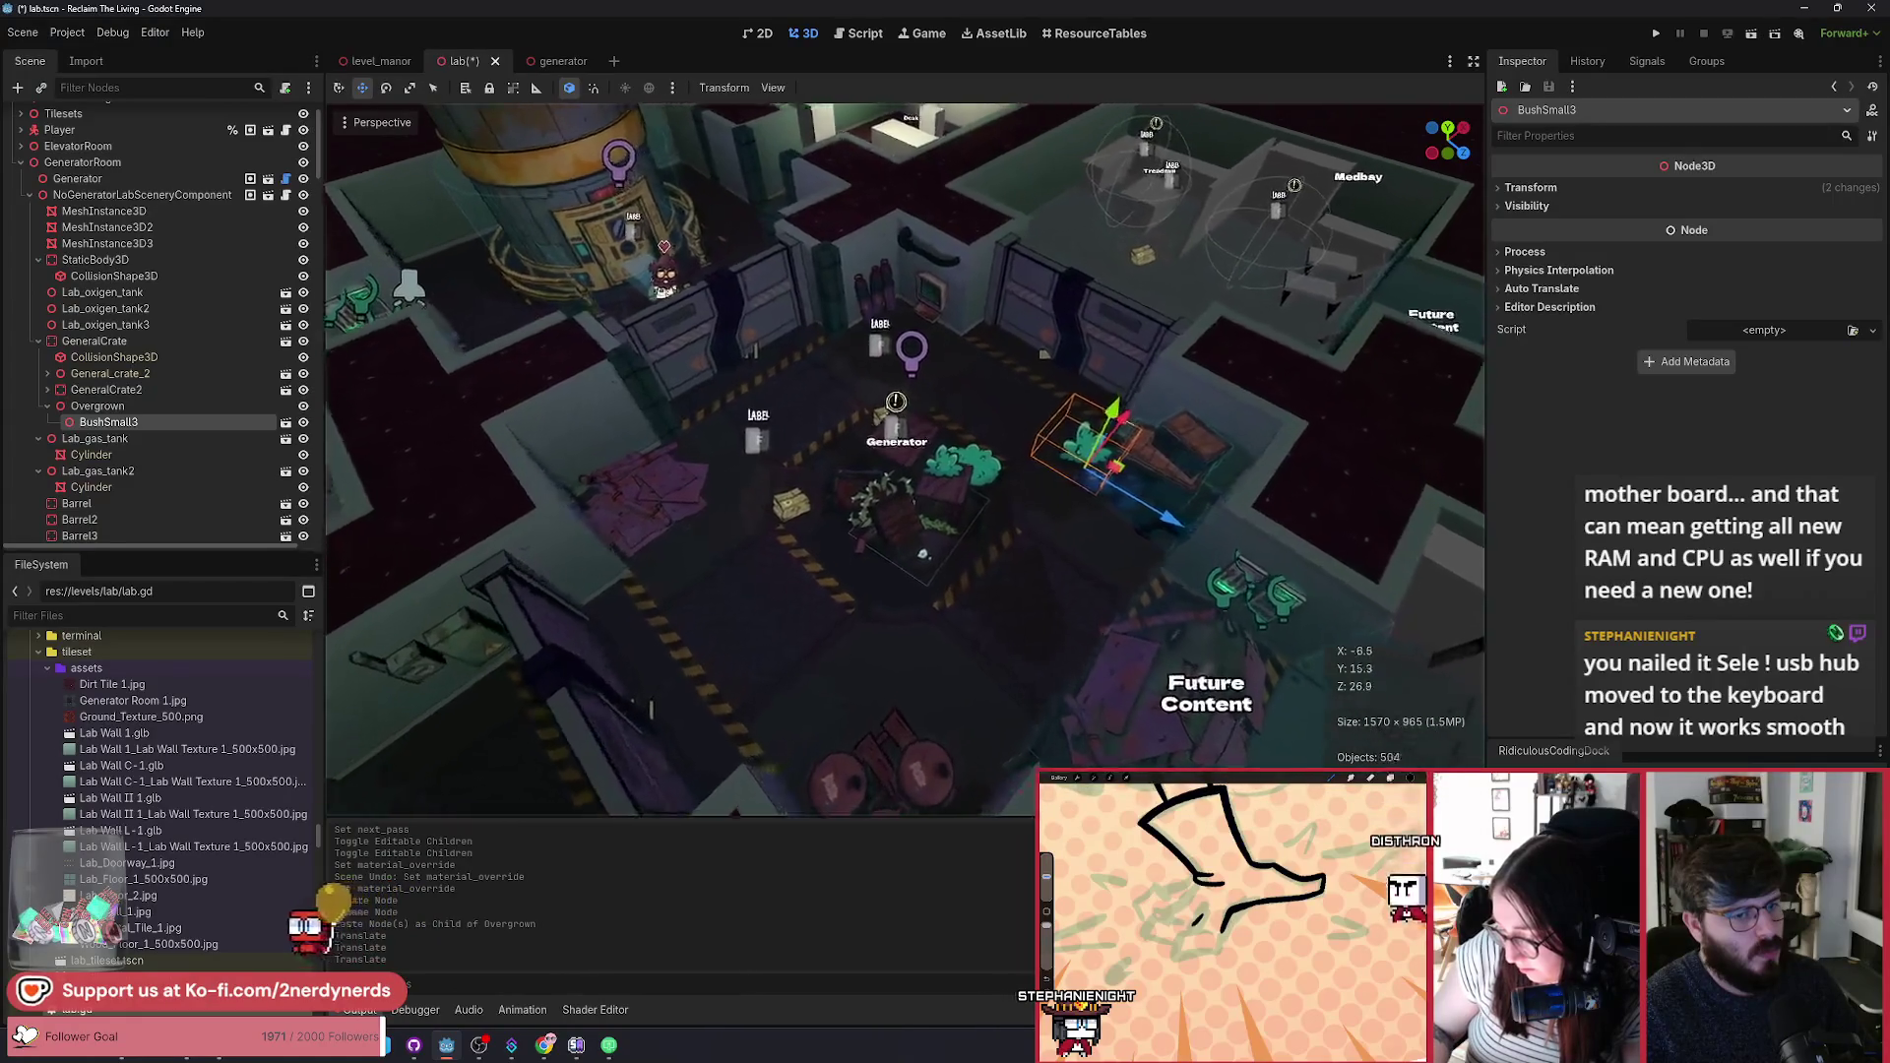
scroll(905, 459, up, 3)
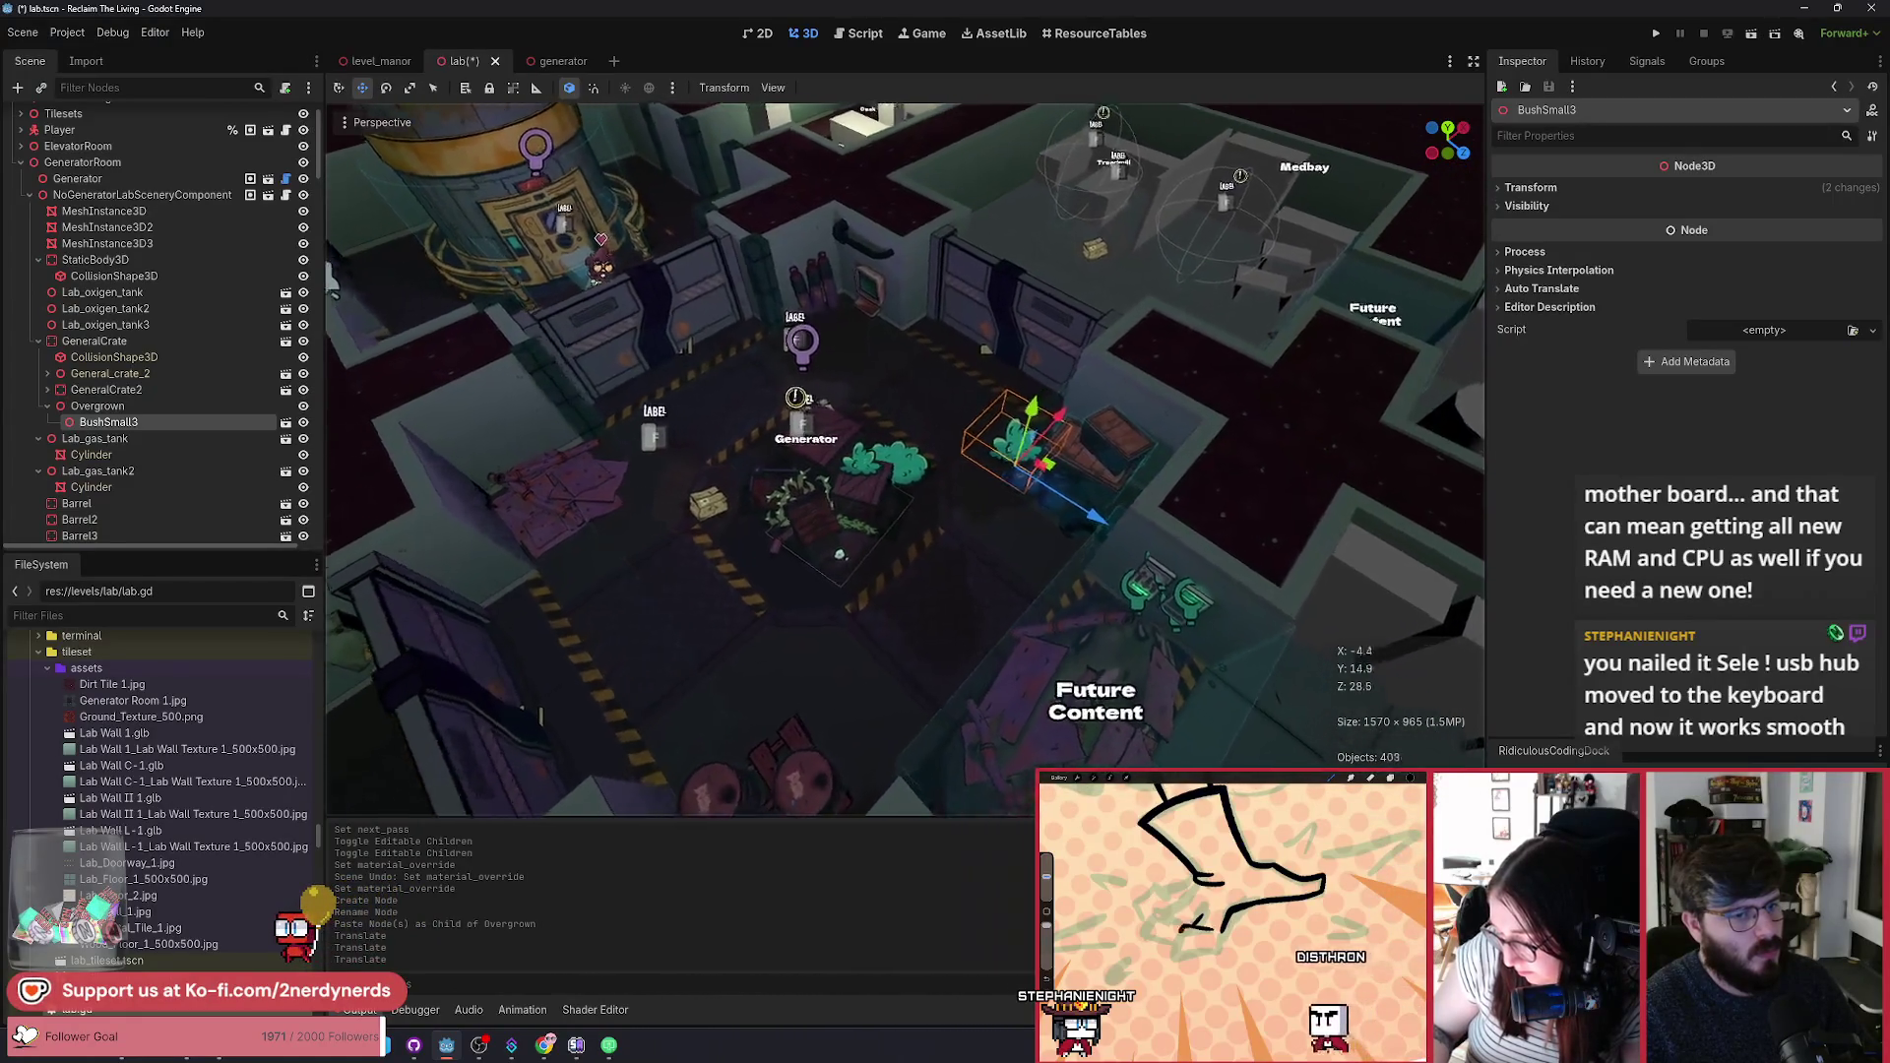
scroll(904, 459, down, 3)
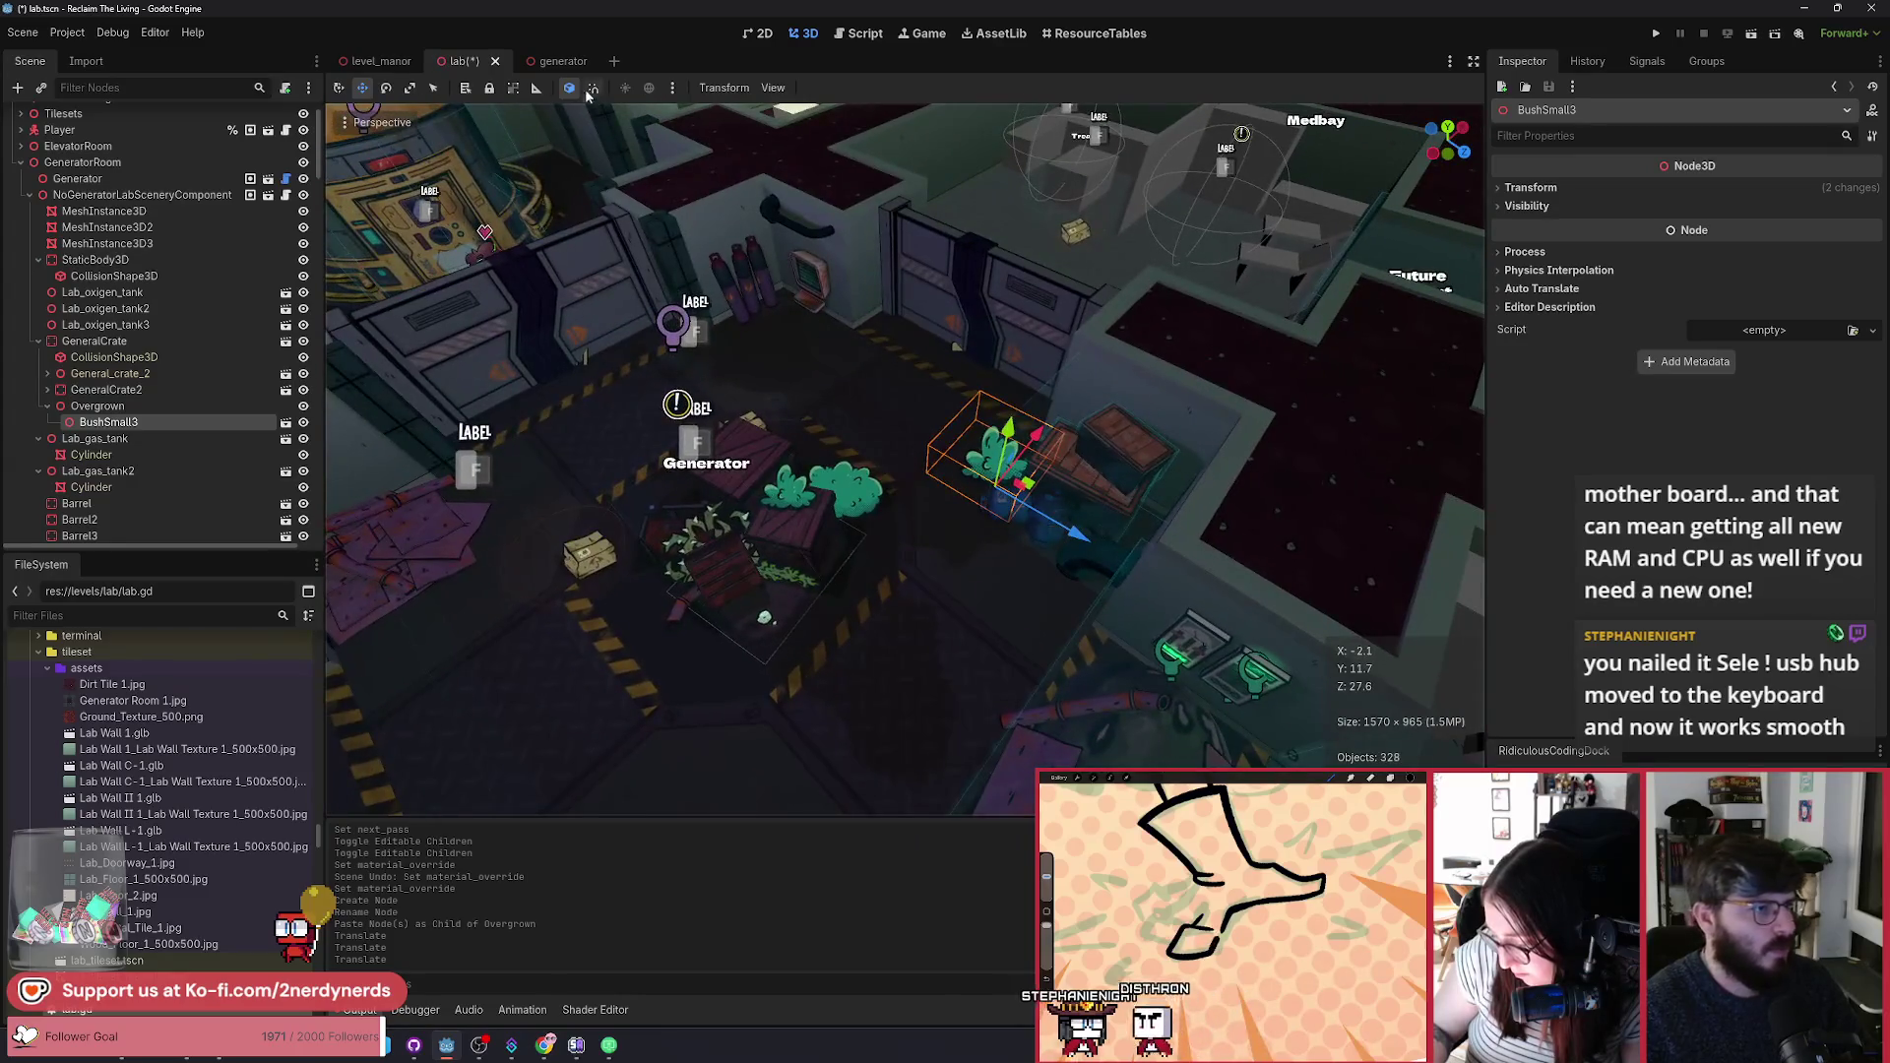
Step: Copy the leafy Sprite3D from the generator scene and paste it under BushSmall3 in lab
click(551, 61)
click(880, 504)
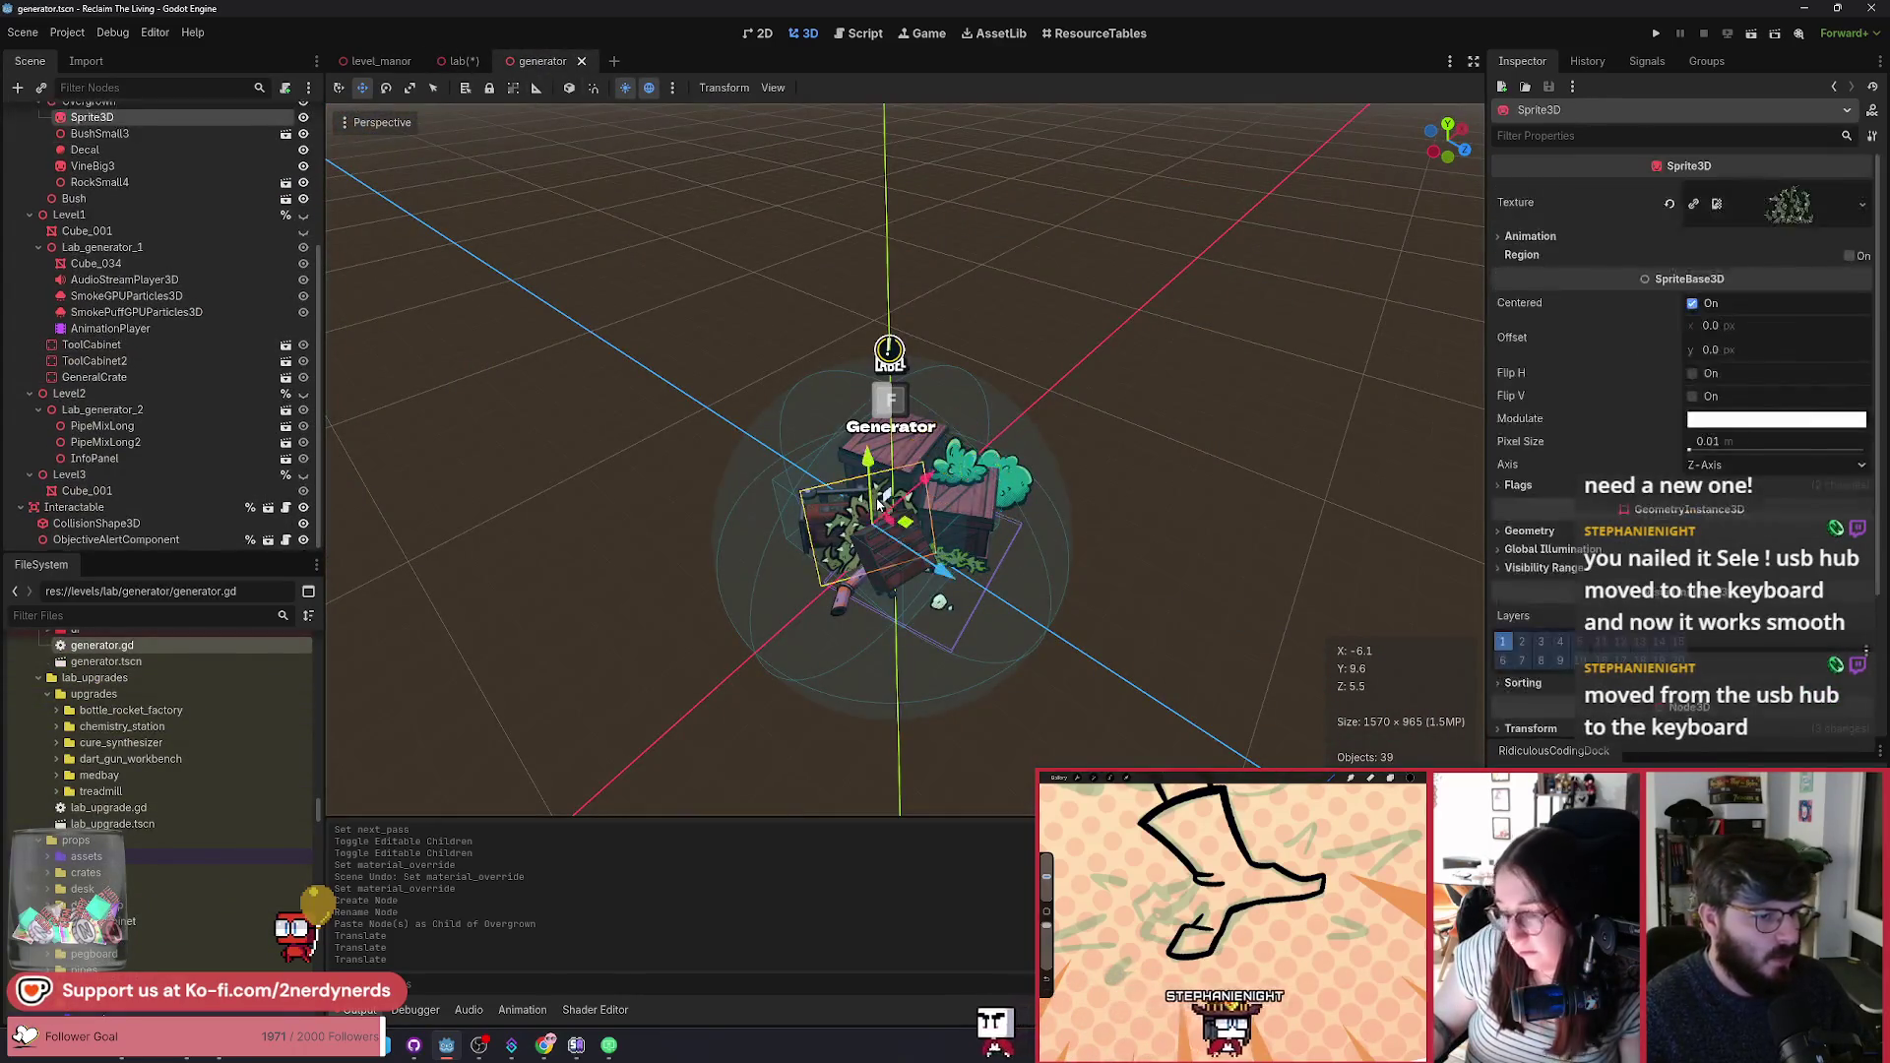
click(463, 62)
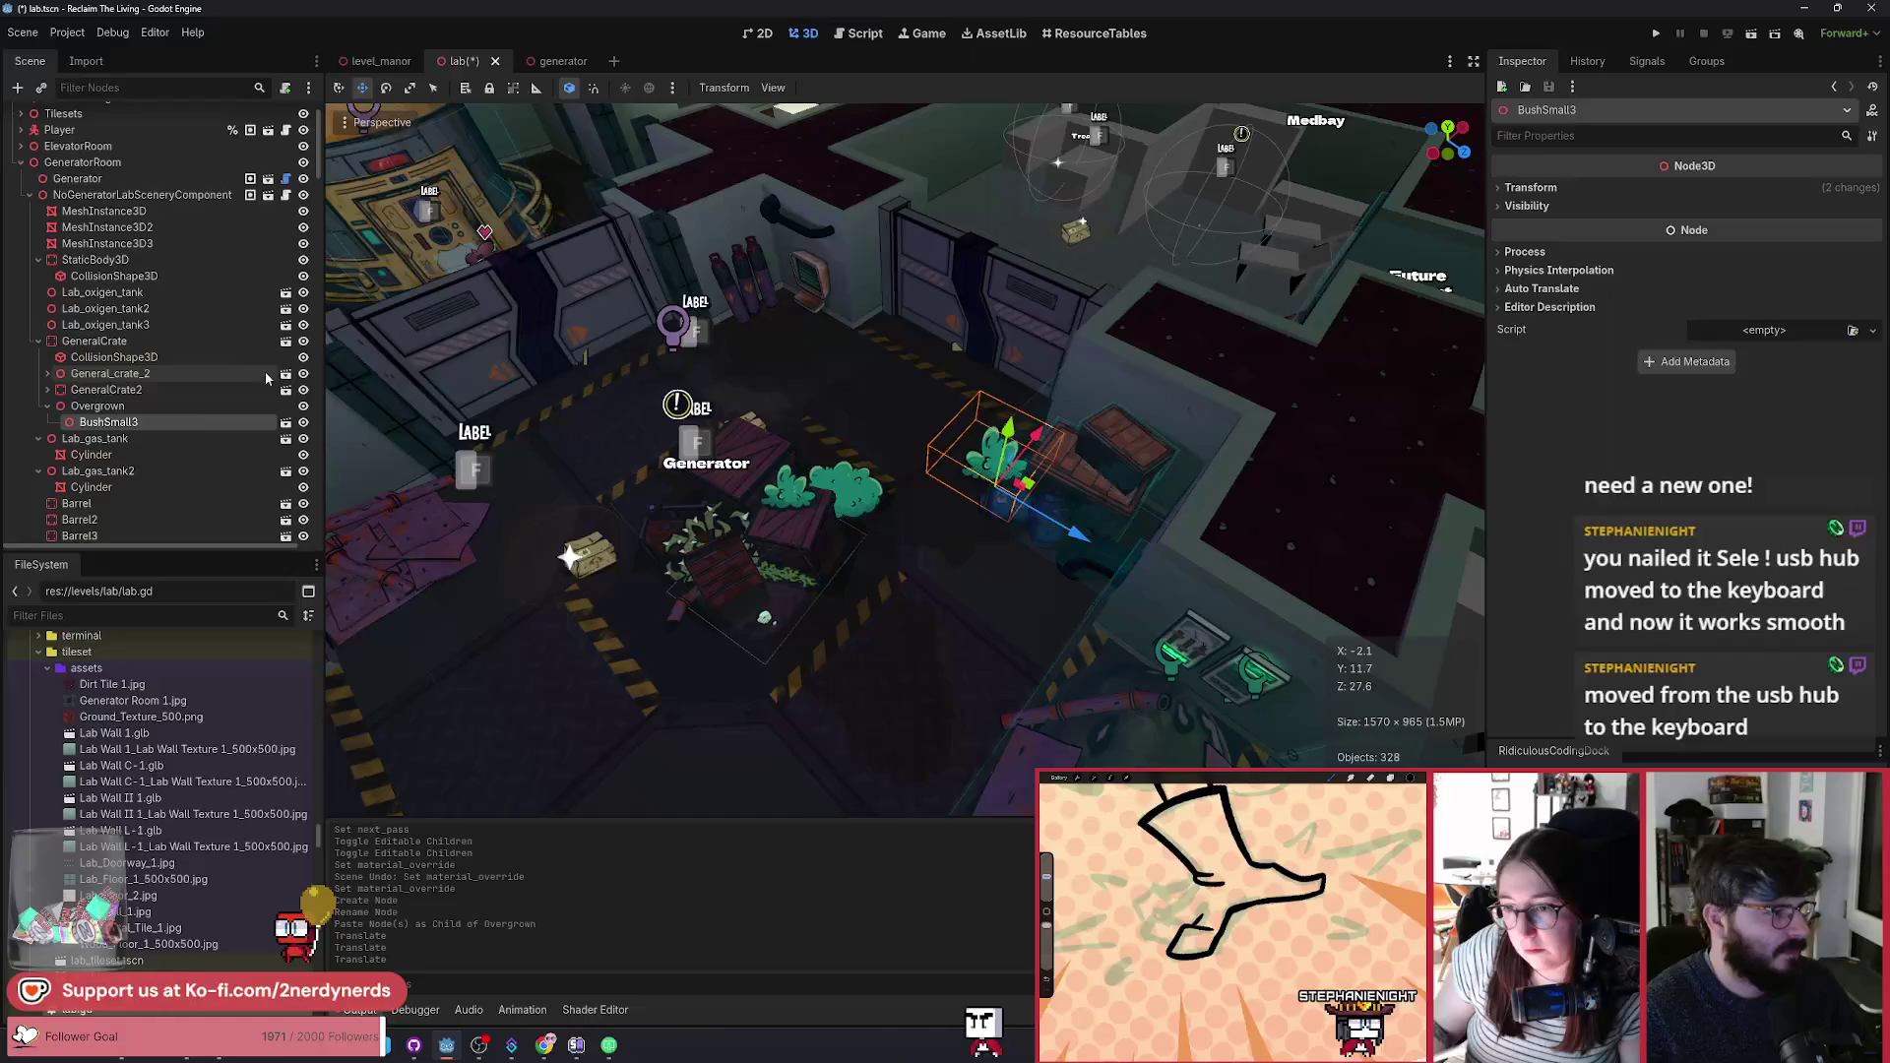
key(ctrl+v)
double_click(122, 434)
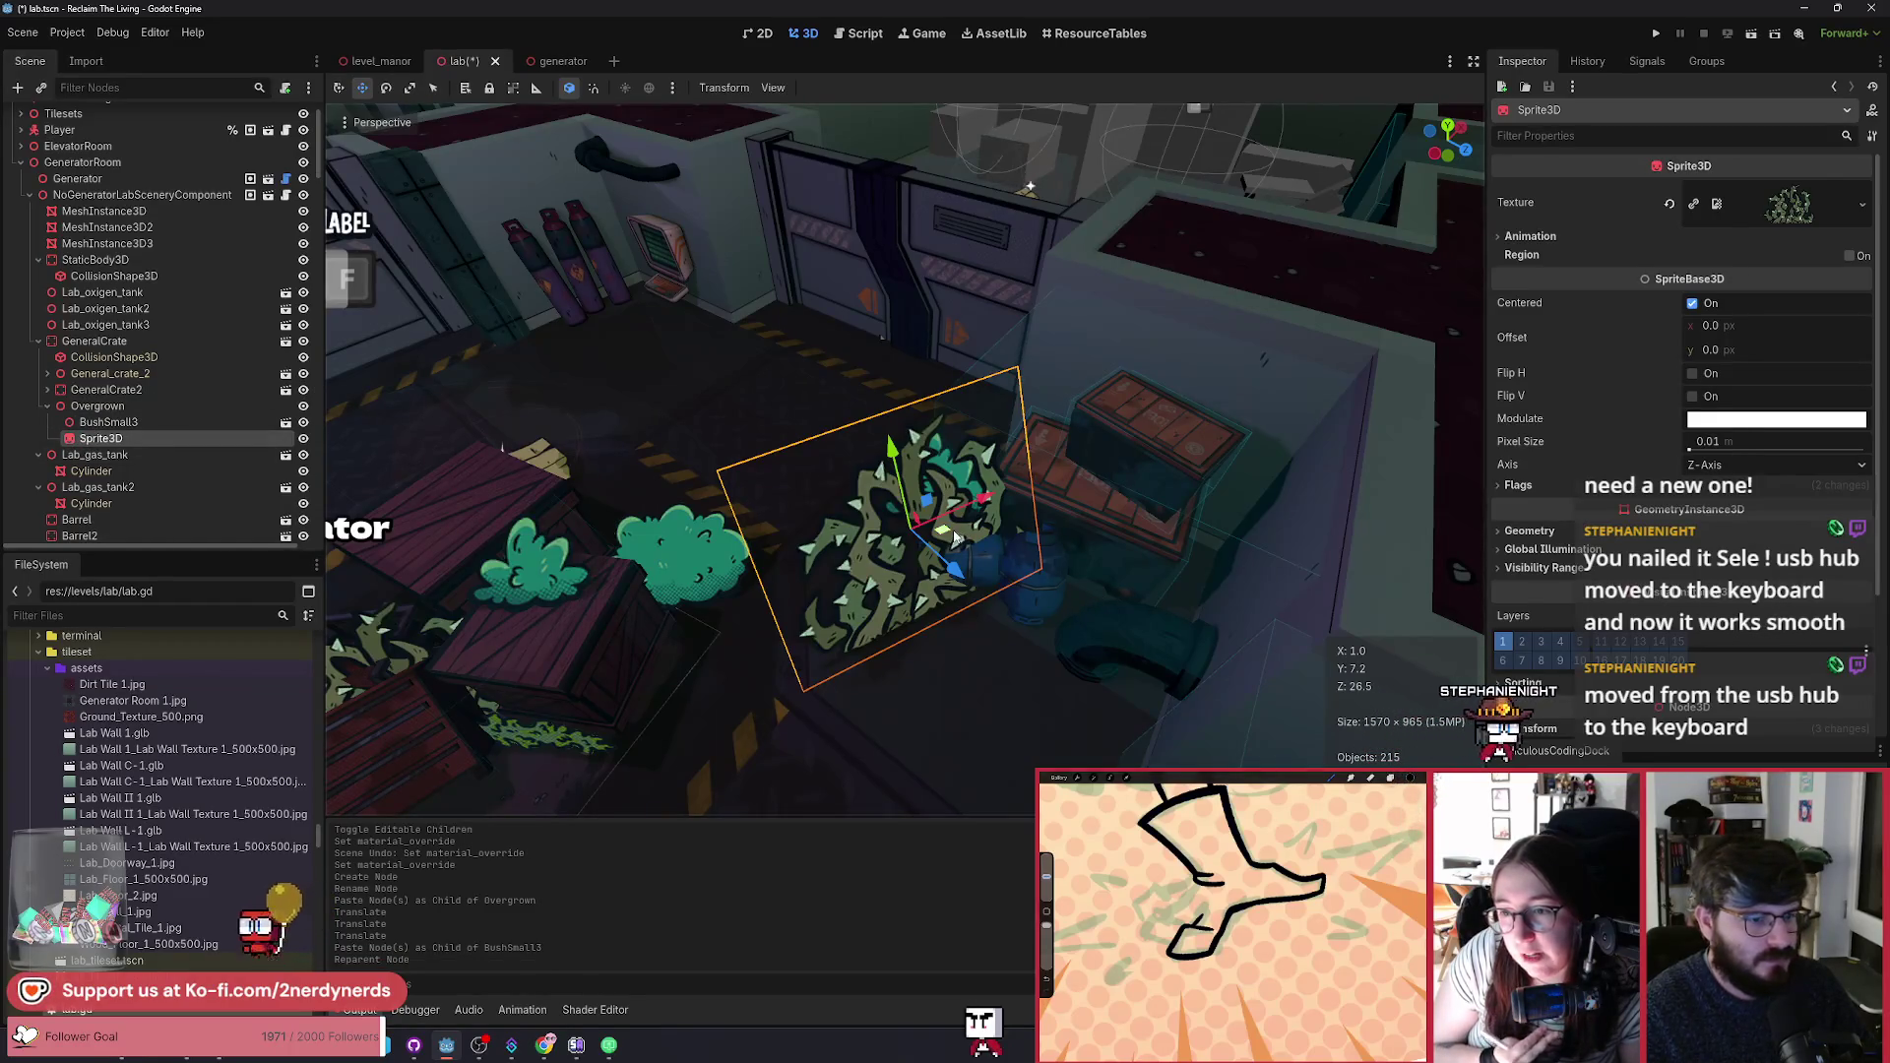
Step: Move the leafy sprite back over the crates and rotate it
drag(955, 544, 974, 421)
scroll(1089, 471, up, 2)
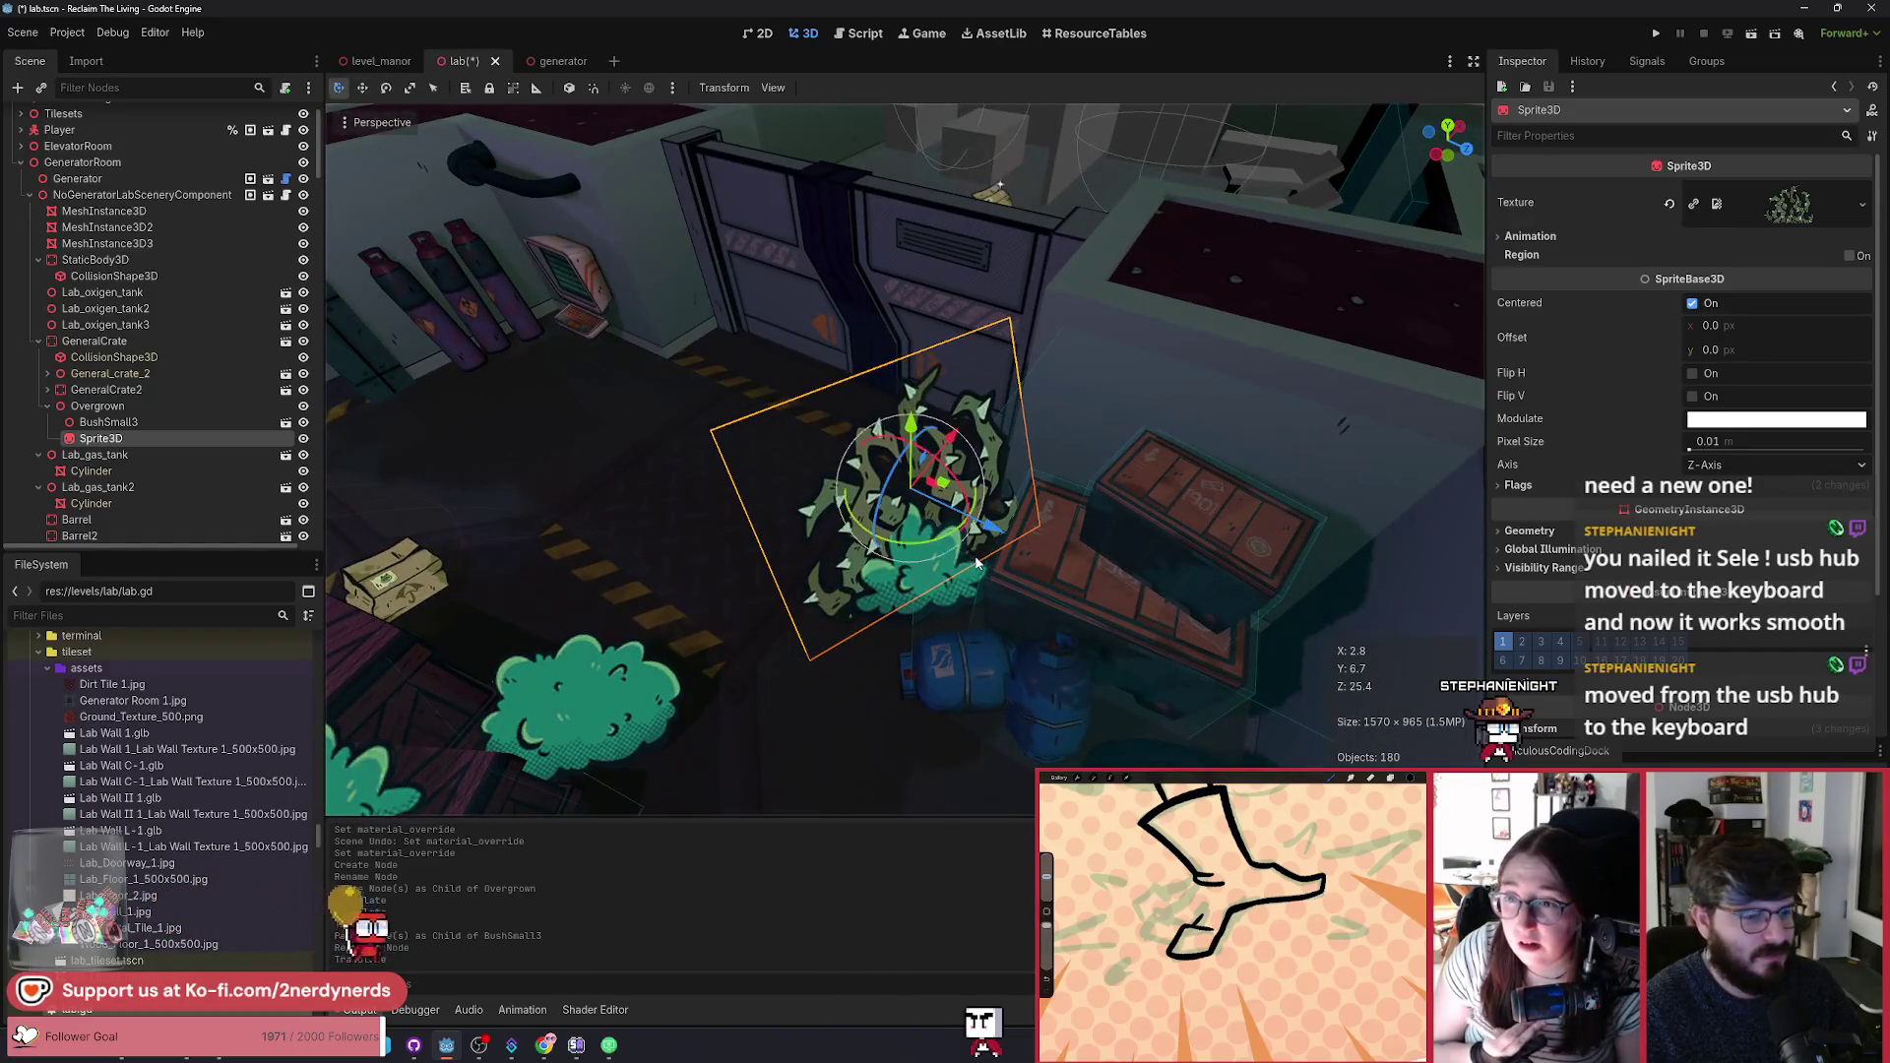
drag(947, 540, 984, 512)
scroll(984, 512, down, 3)
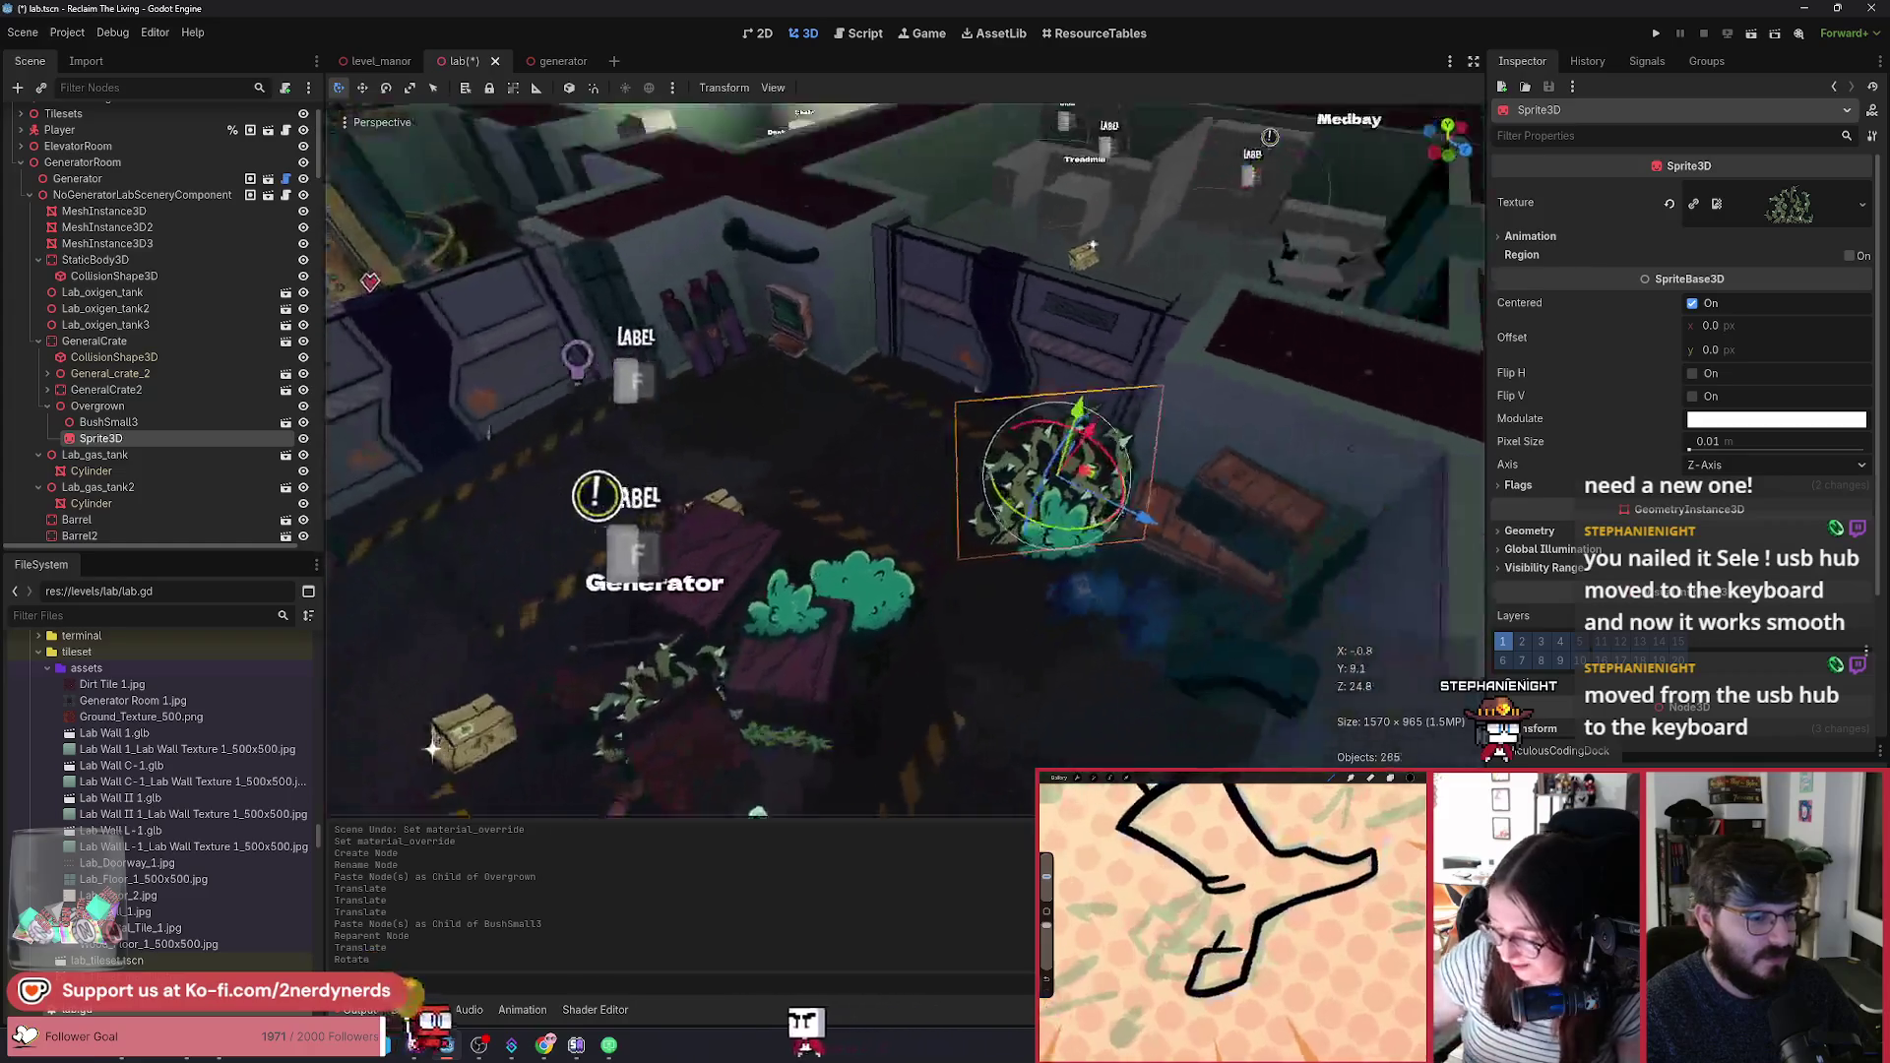
Step: Scale the sprite on local axes over the crates, then return to the generator scene
key(f)
key(t)
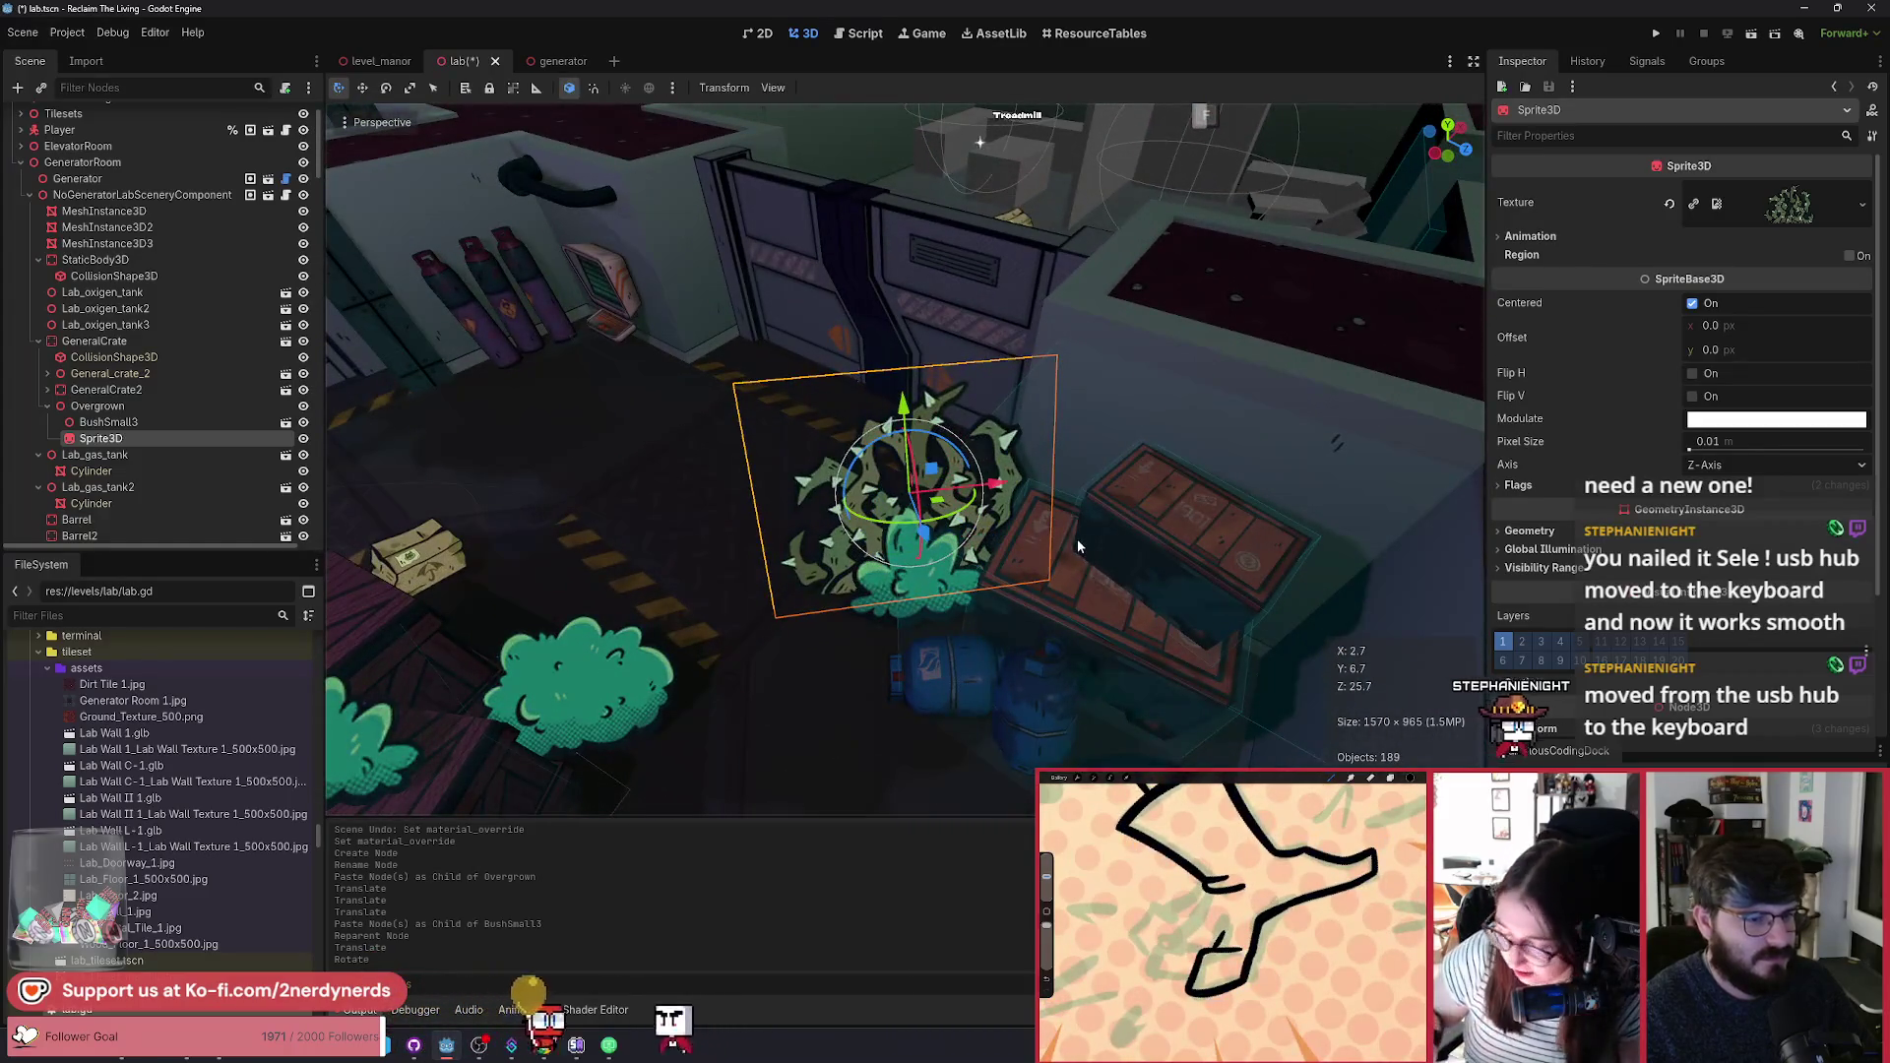
key(r)
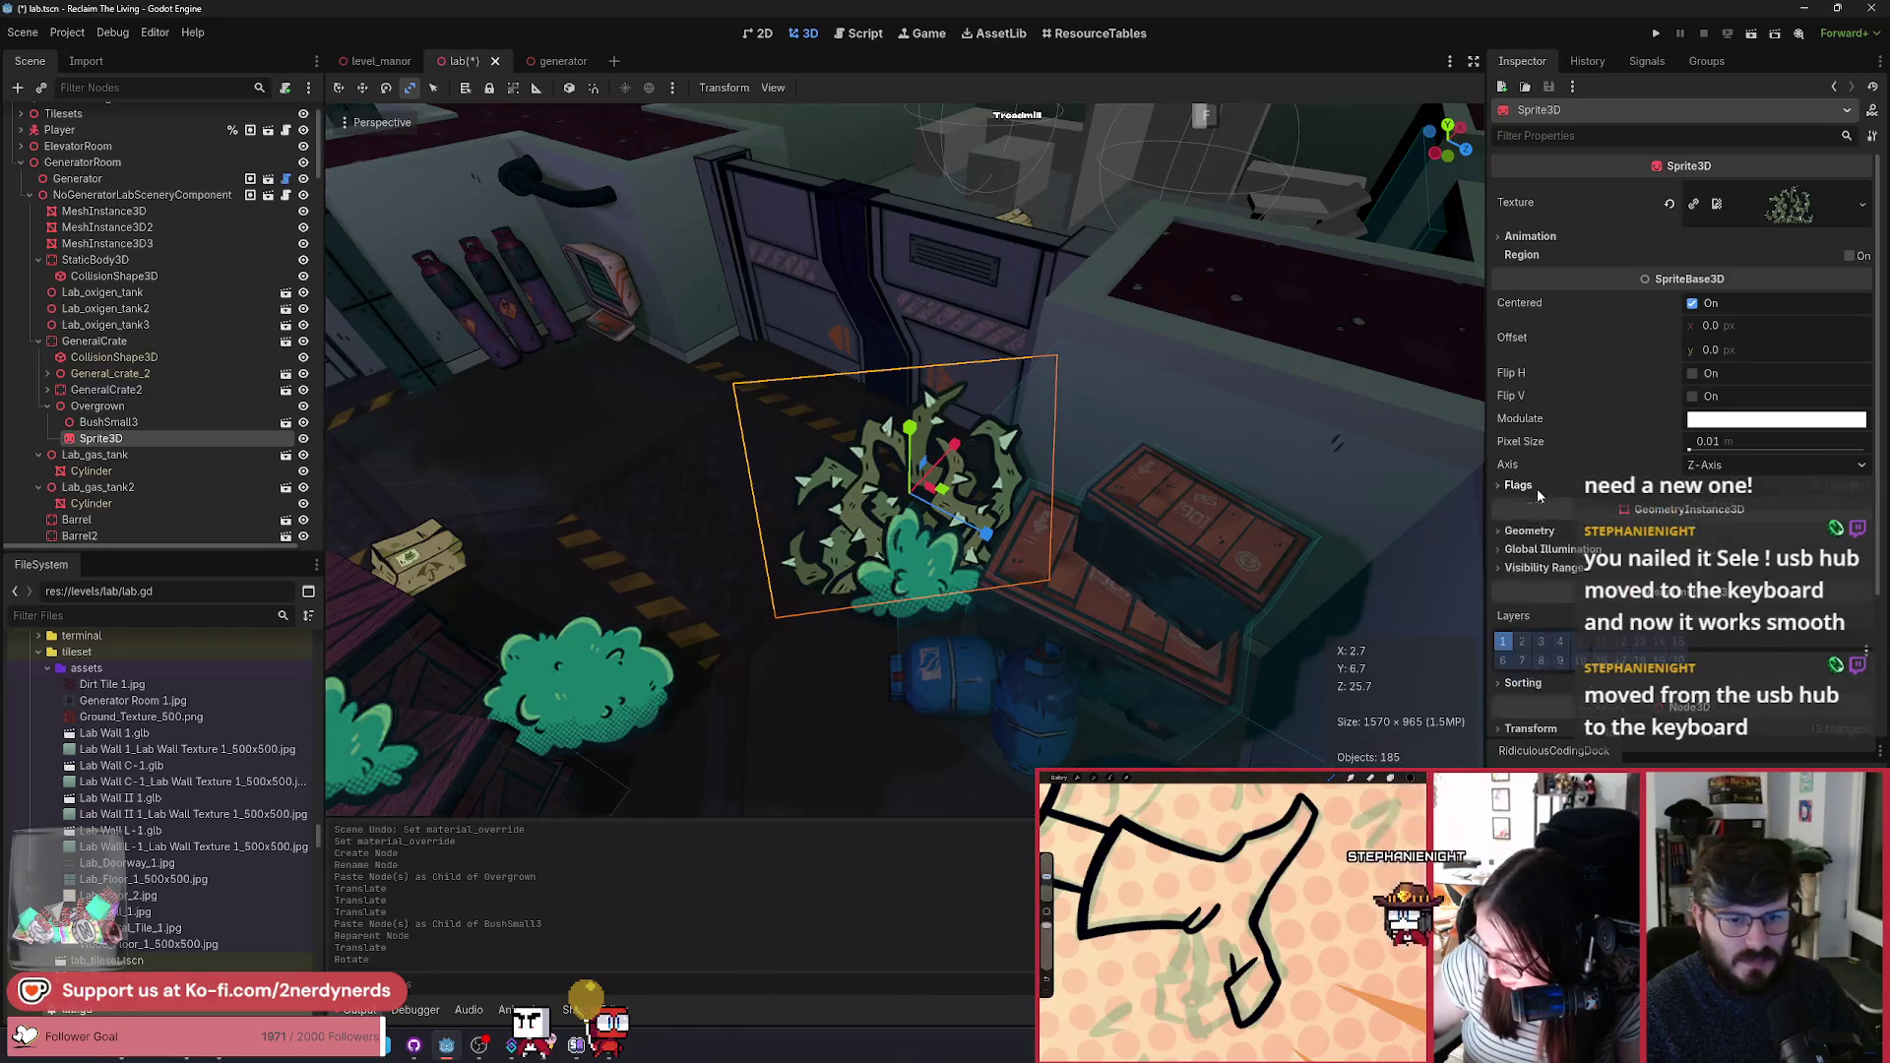
scroll(1572, 573, down, 3)
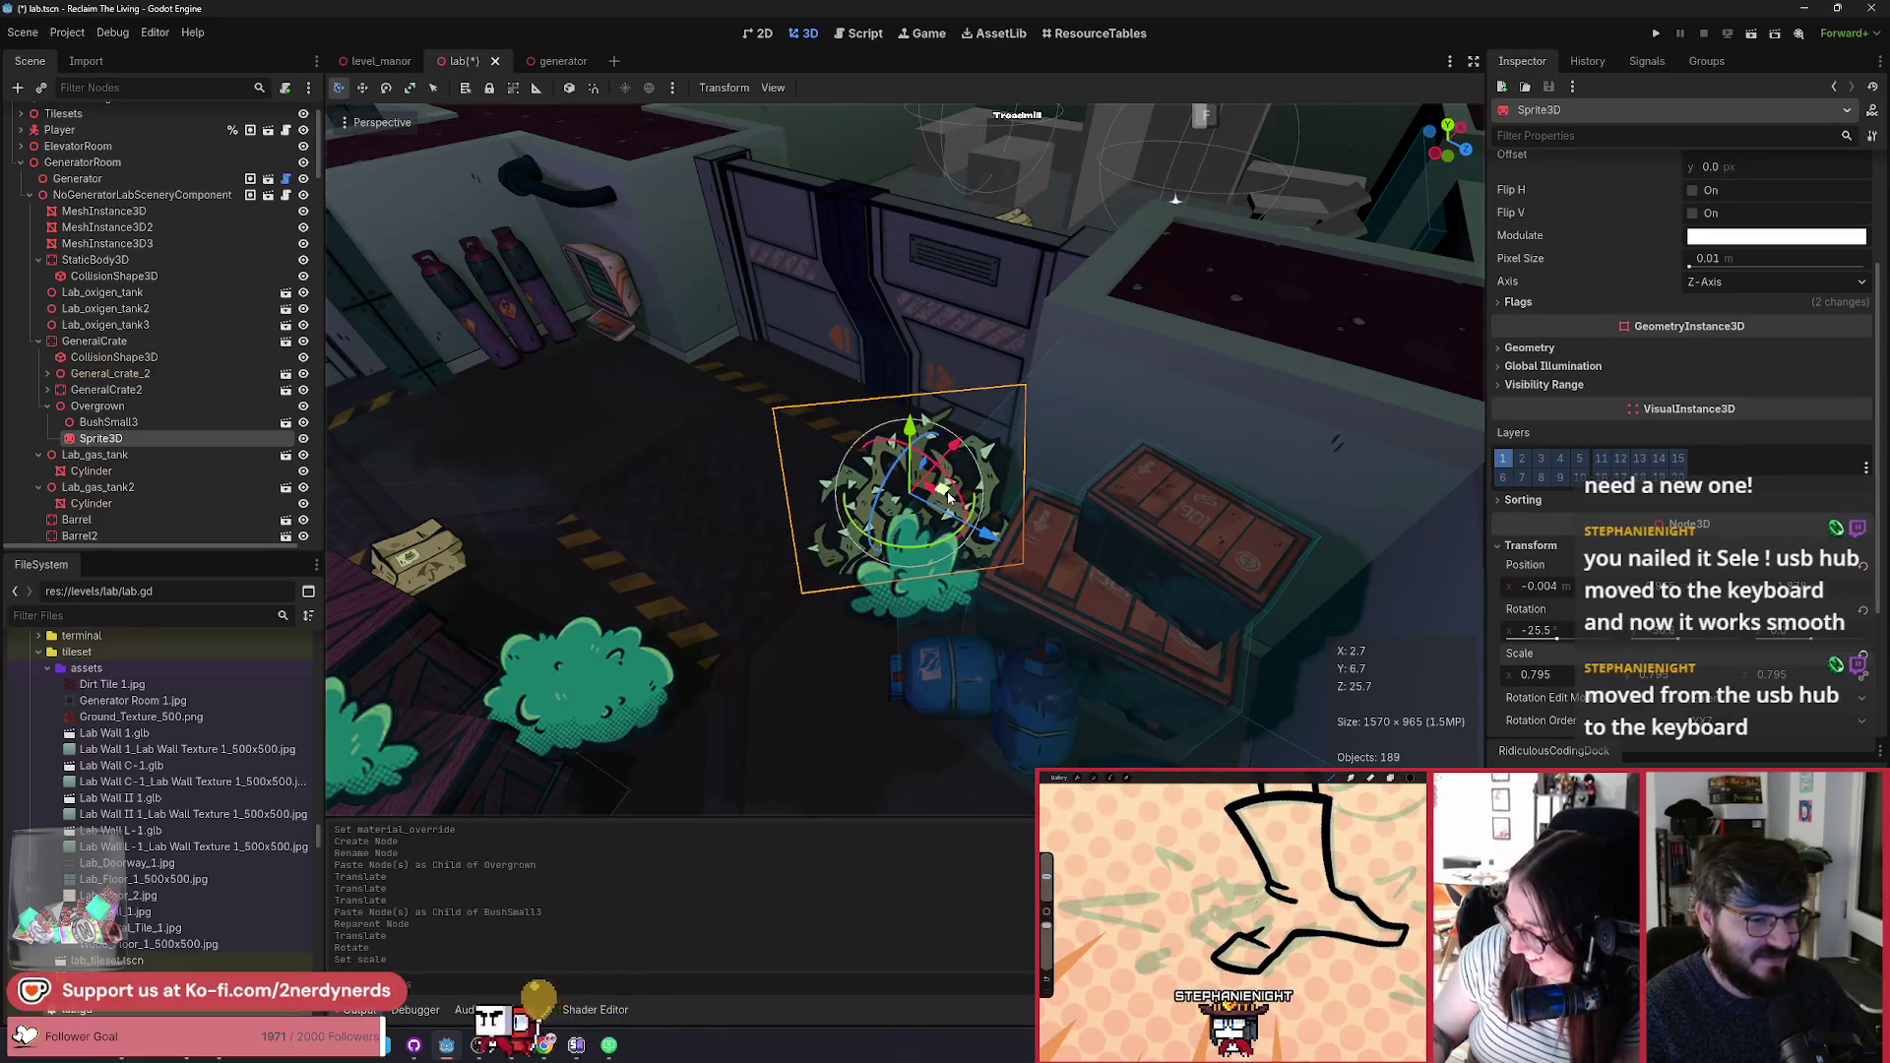
mouse_move(947, 497)
mouse_down()
mouse_move(942, 470)
mouse_move(1024, 394)
mouse_move(1118, 194)
mouse_up()
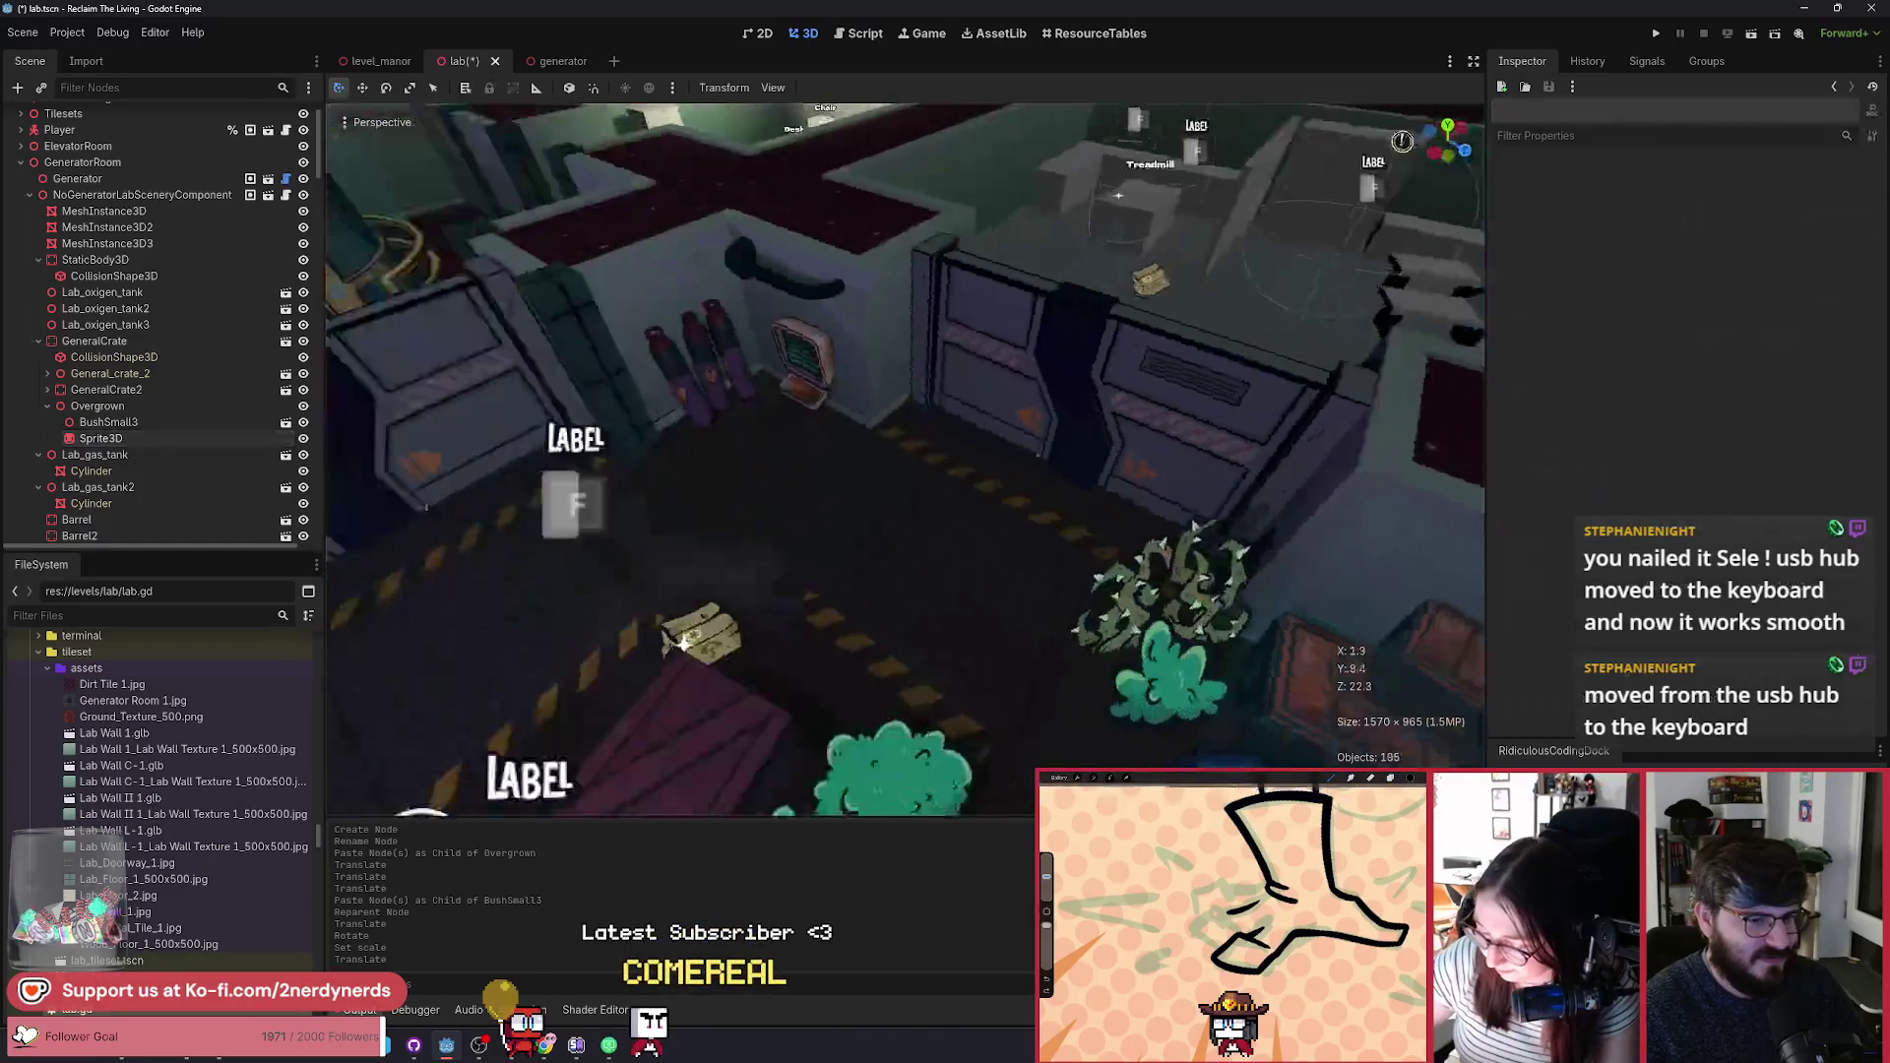
scroll(906, 458, down, 5)
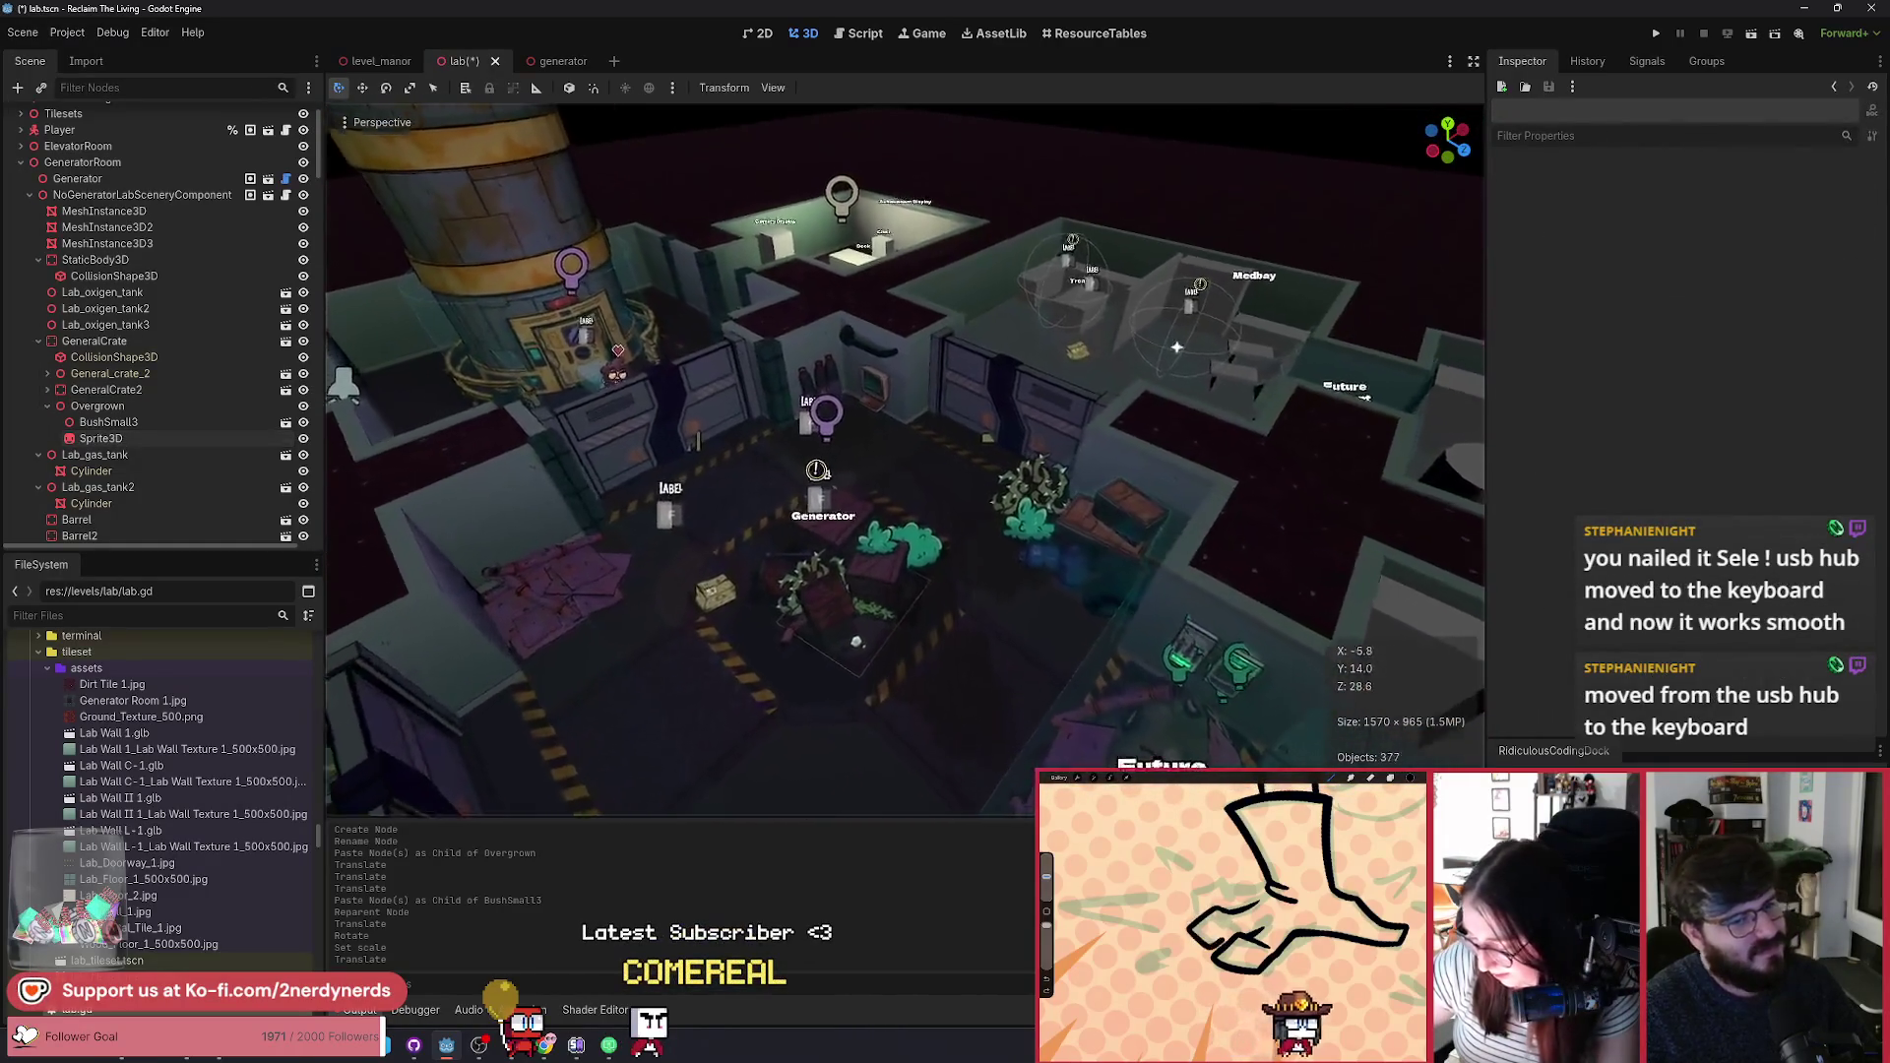
scroll(358, 378, up, 5)
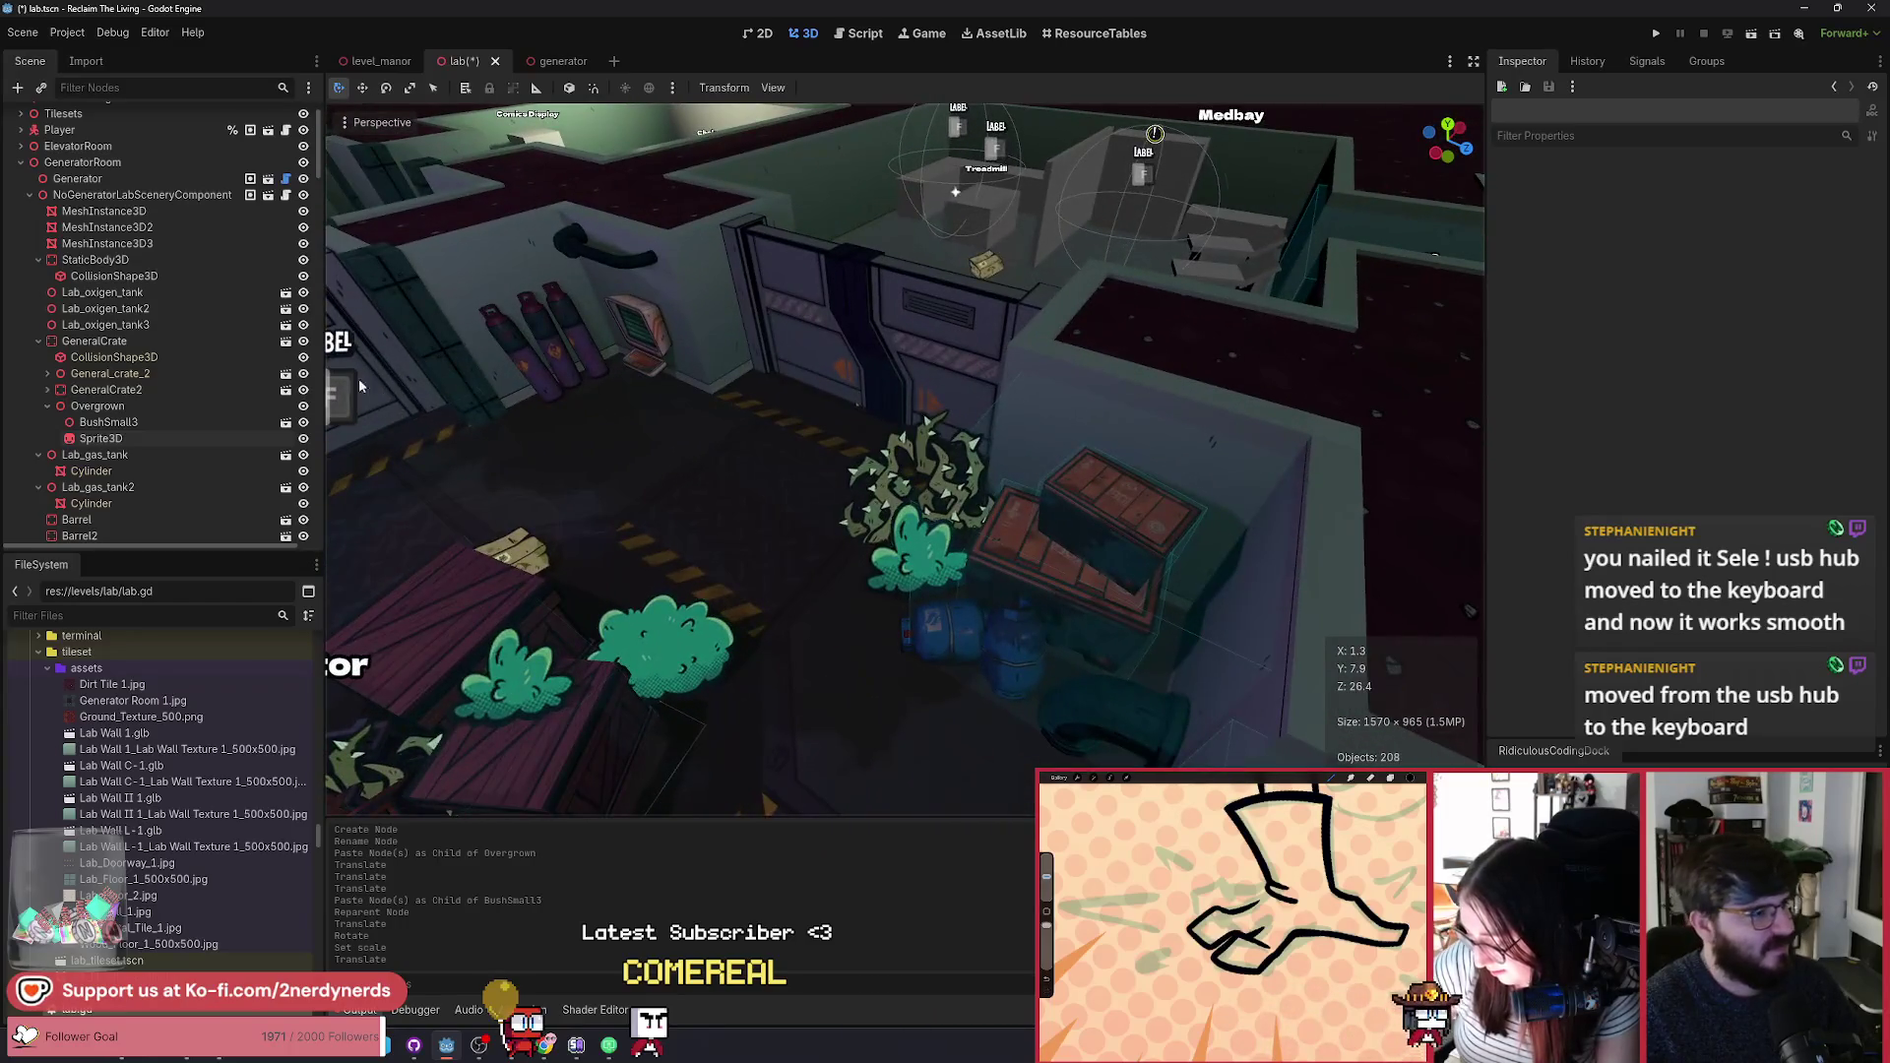
drag(359, 378, 836, 577)
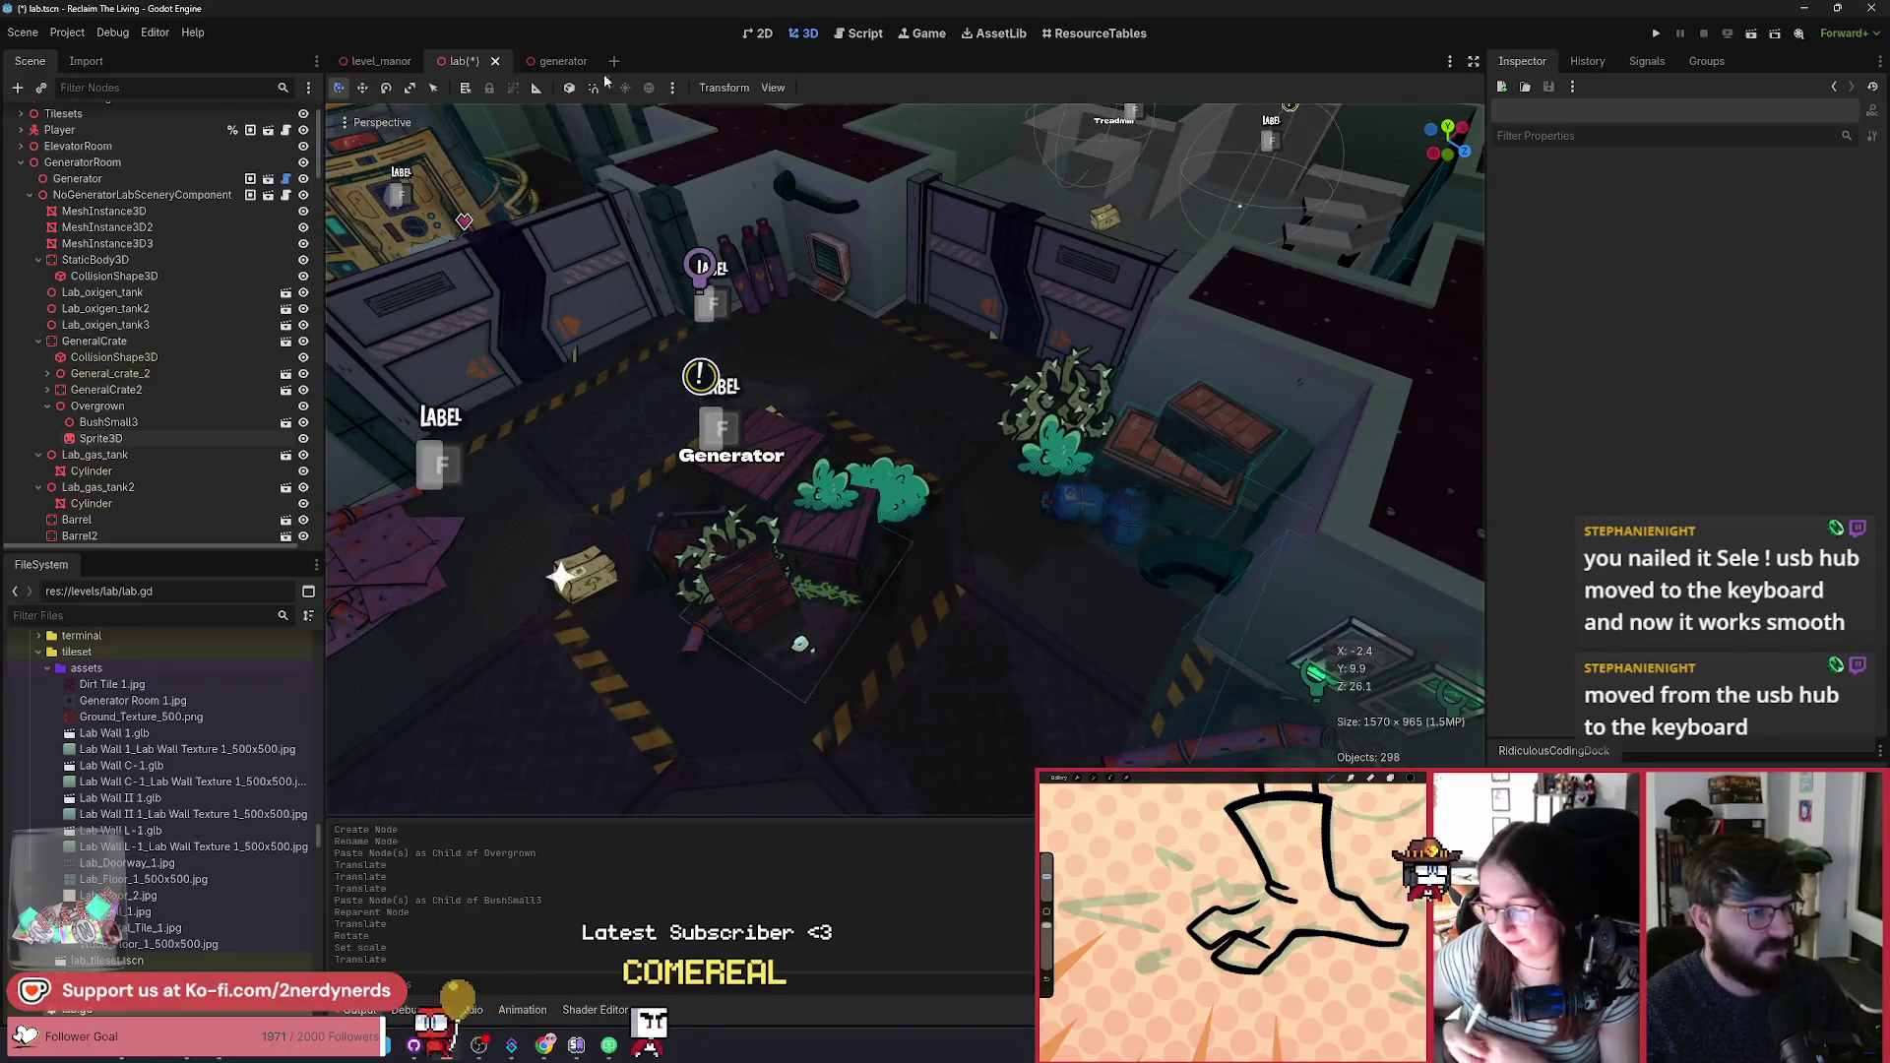
click(563, 61)
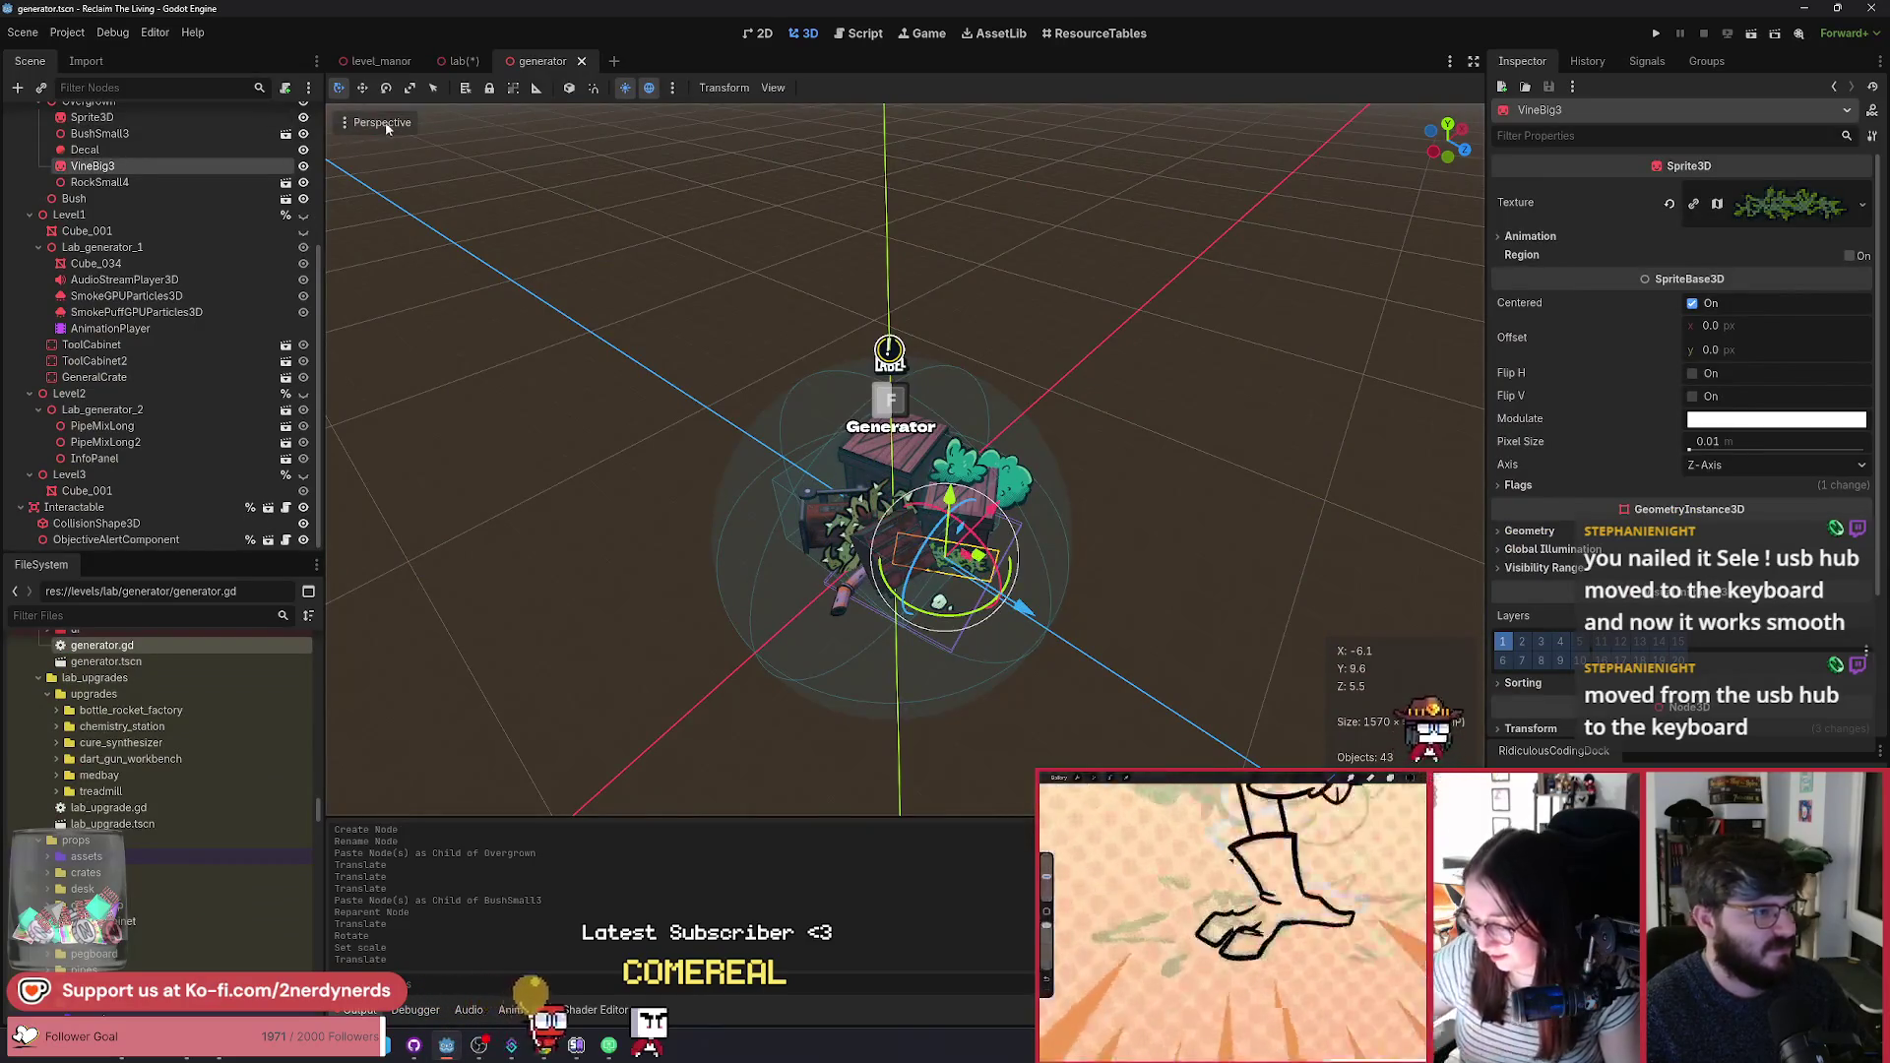
Step: Paste VineBig3 into the Overgrown group in the lab scene
click(453, 65)
click(98, 406)
key(ctrl+v)
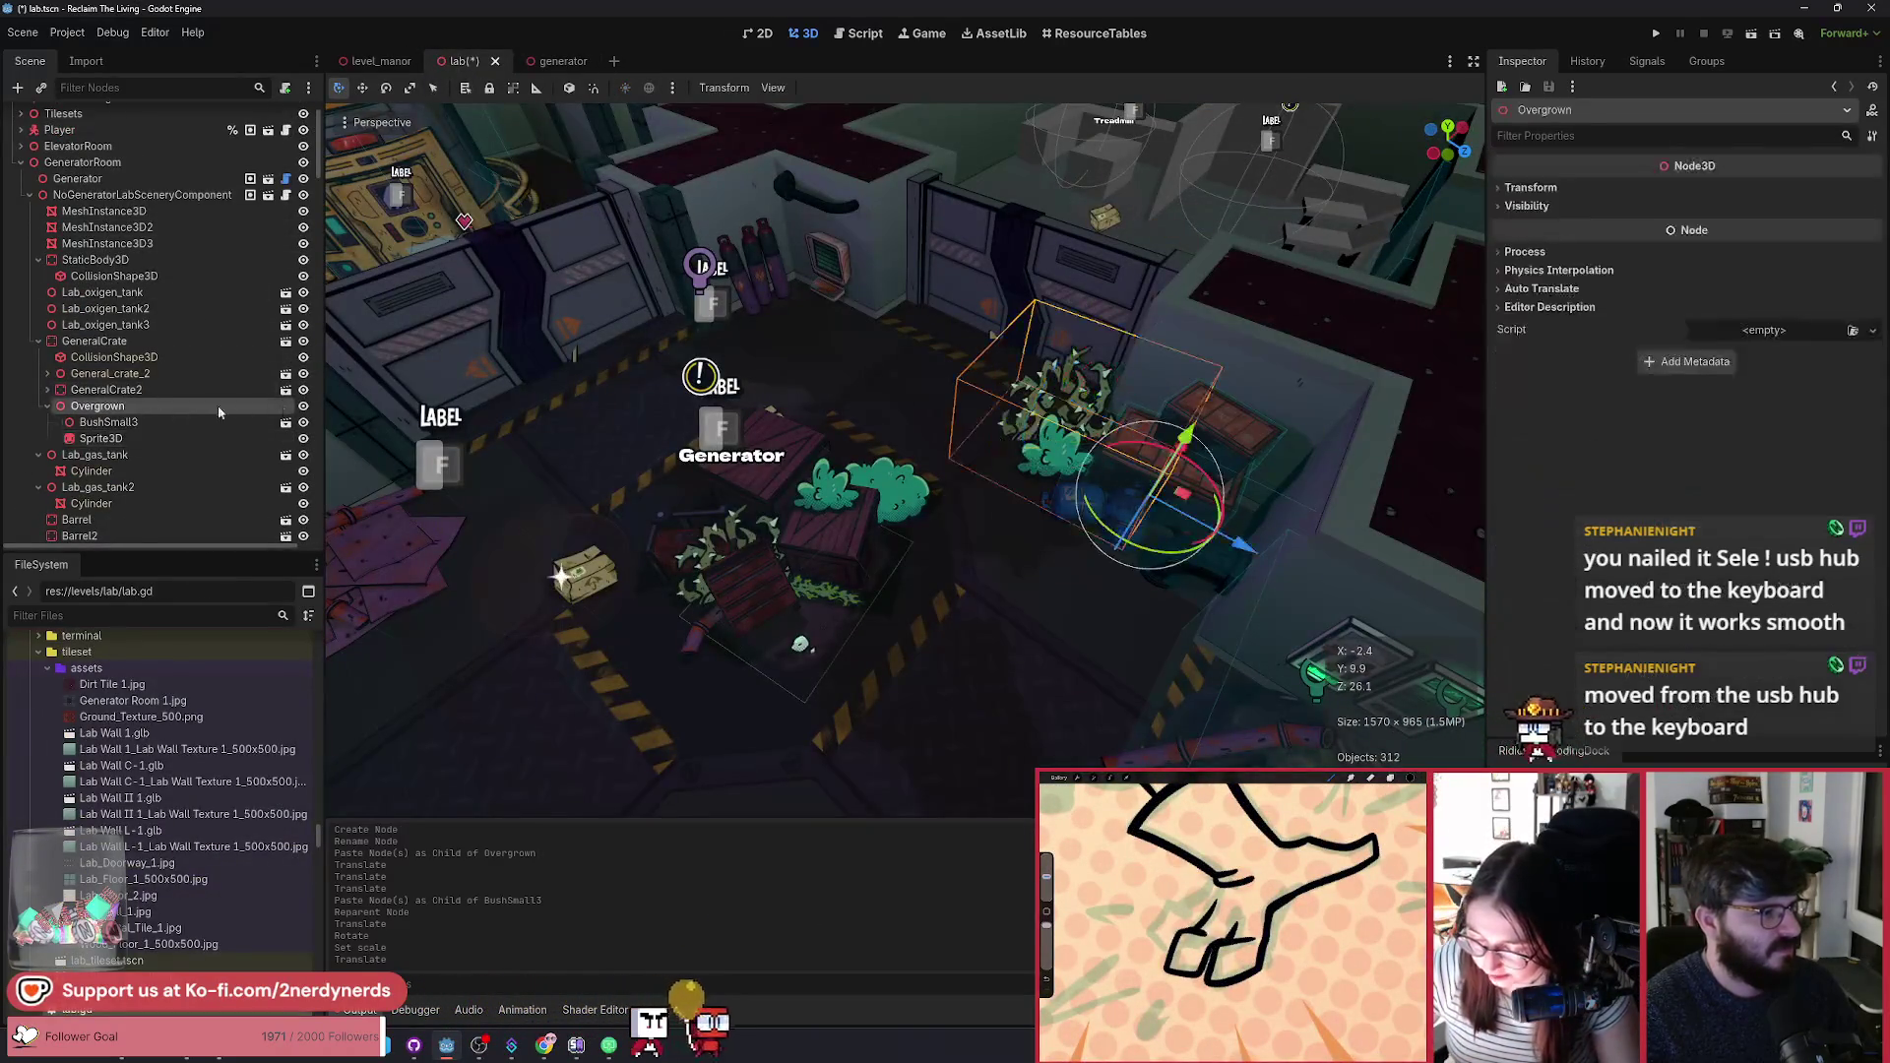
scroll(1134, 677, up, 2)
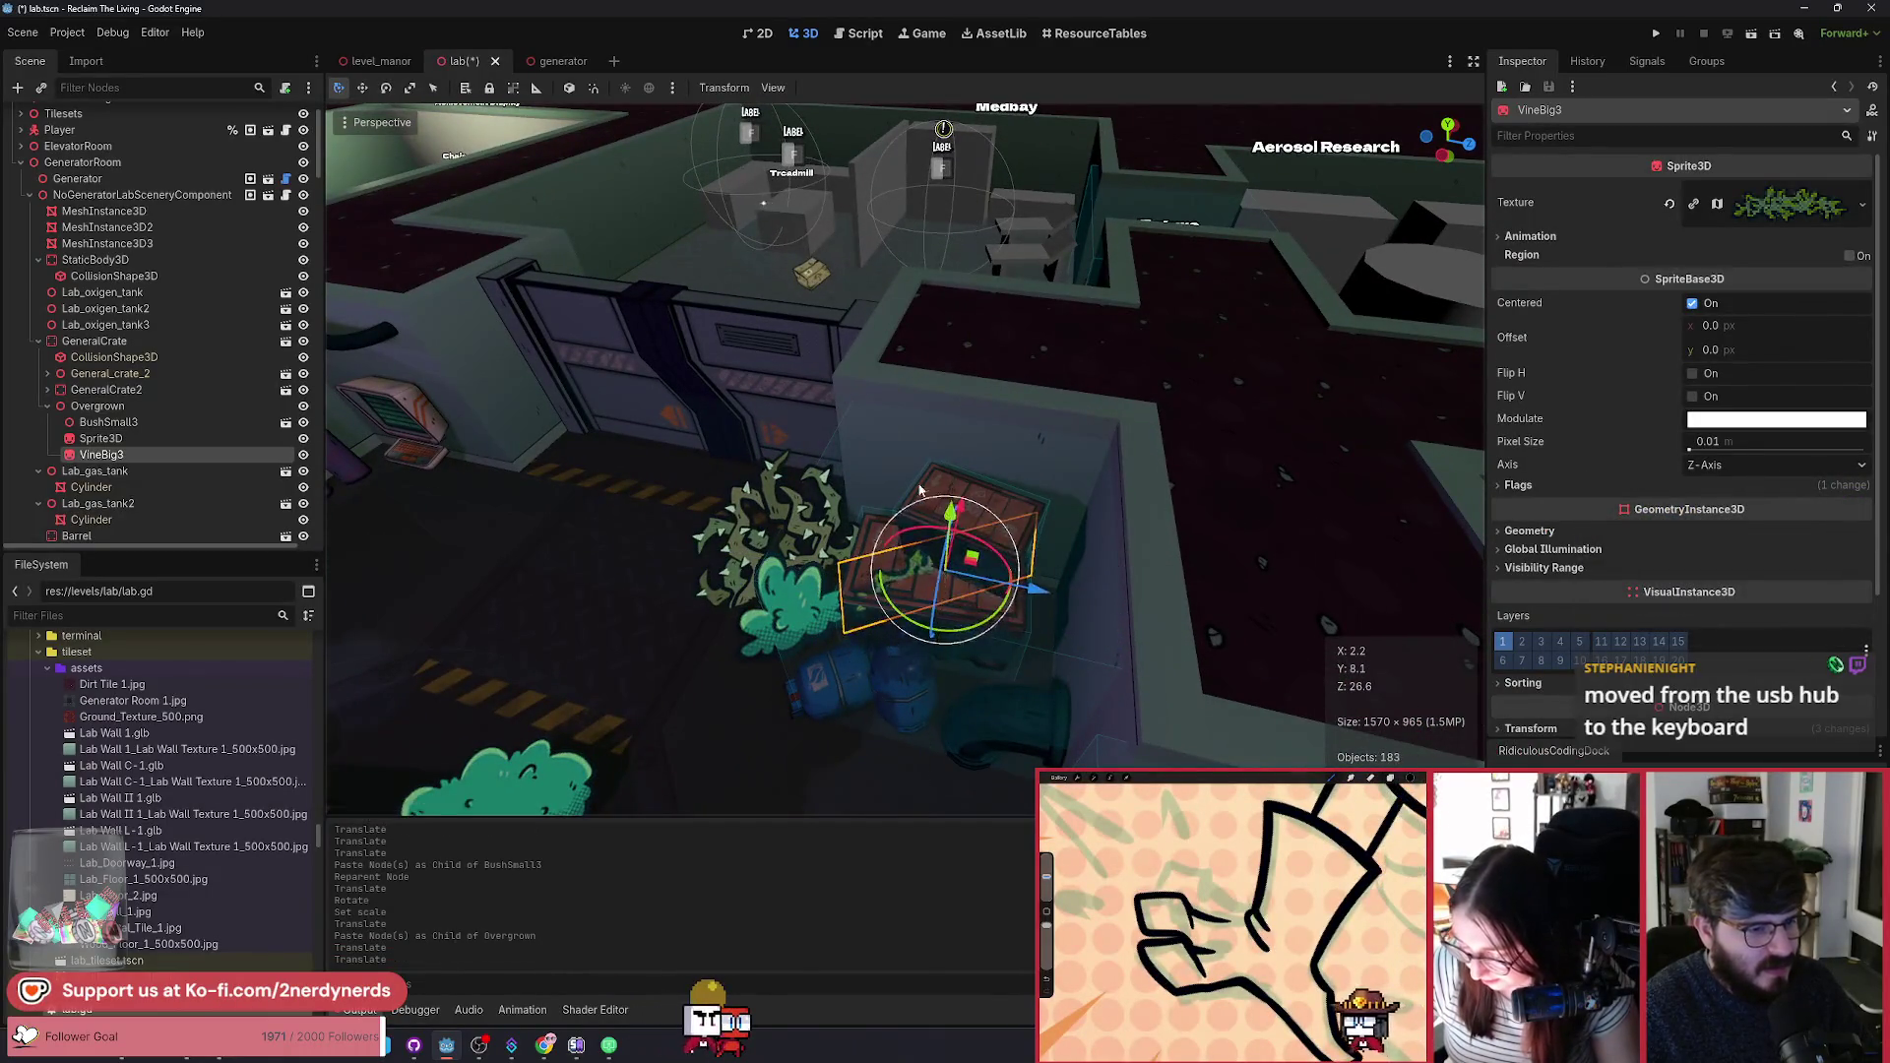
scroll(919, 489, down, 3)
scroll(701, 402, up, 4)
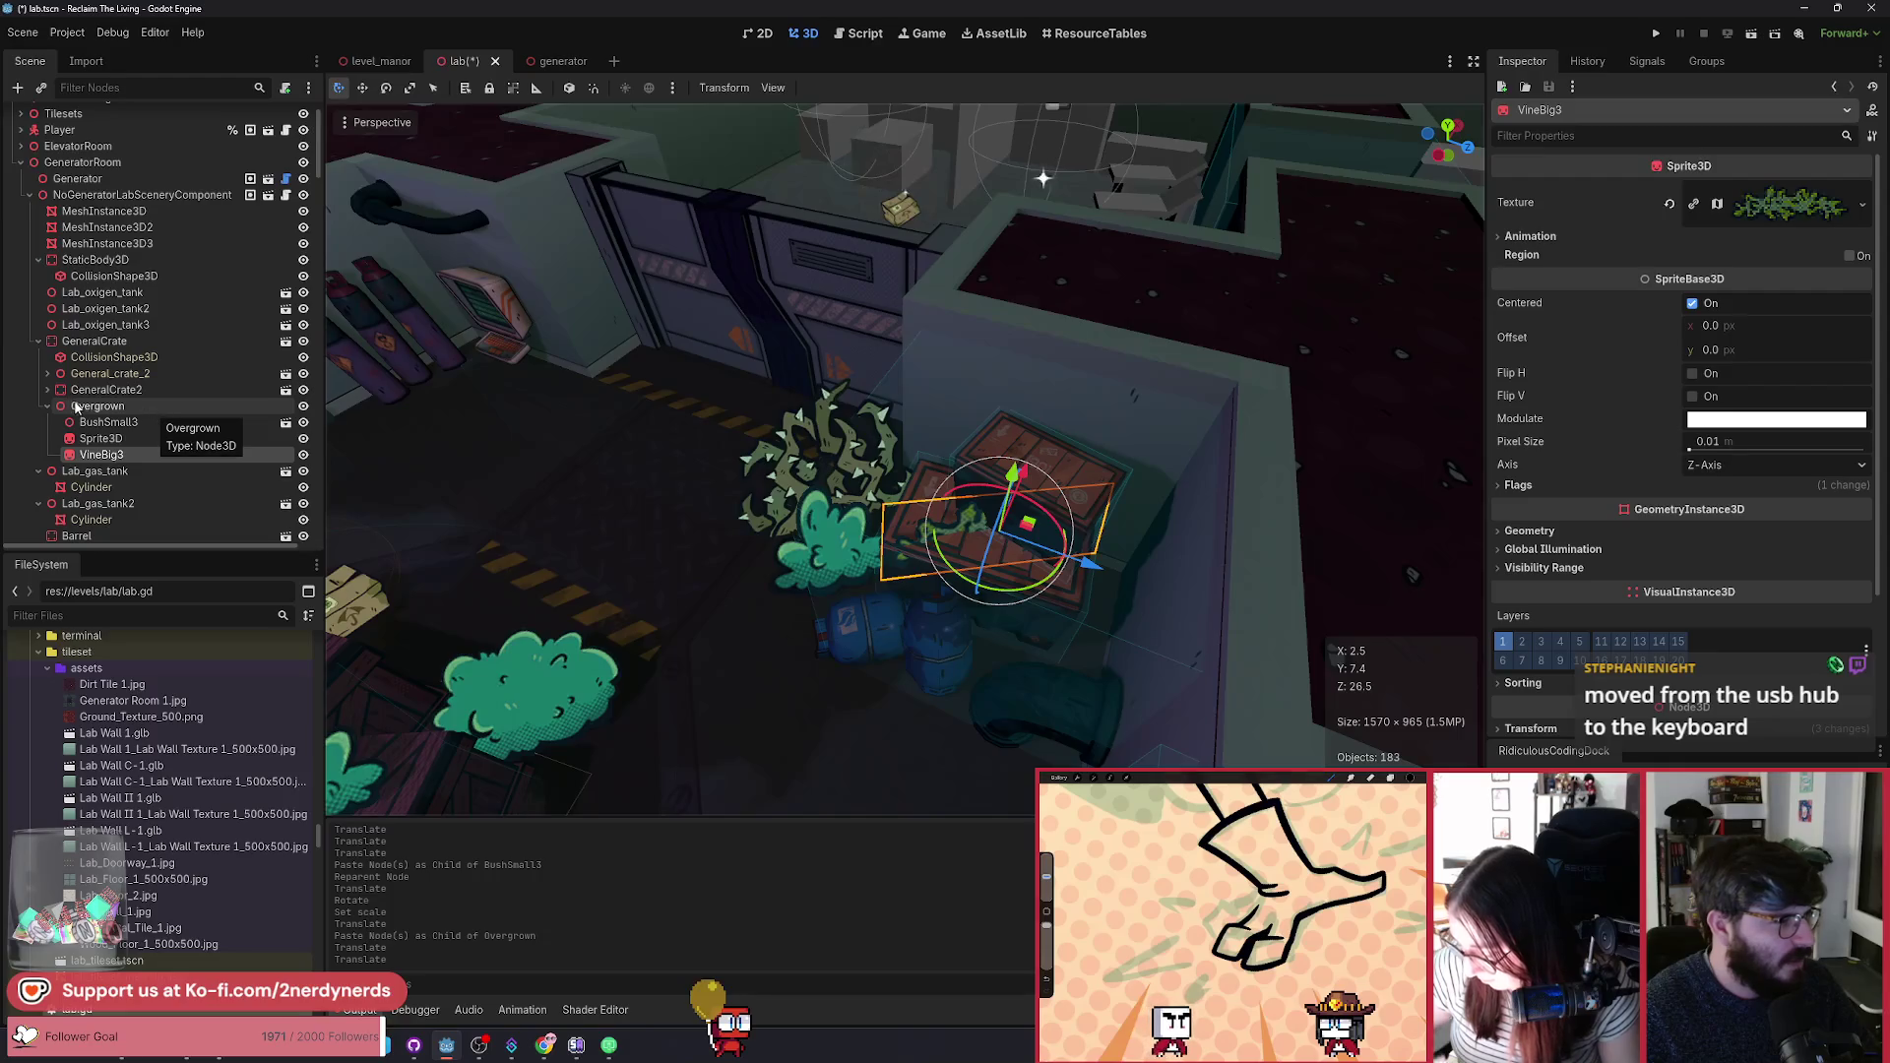
Step: Move Overgrown out from under GeneralCrate and reset its scale to 1.0
mouse_move(79, 406)
mouse_down()
mouse_move(68, 354)
mouse_move(146, 365)
mouse_move(94, 420)
mouse_up()
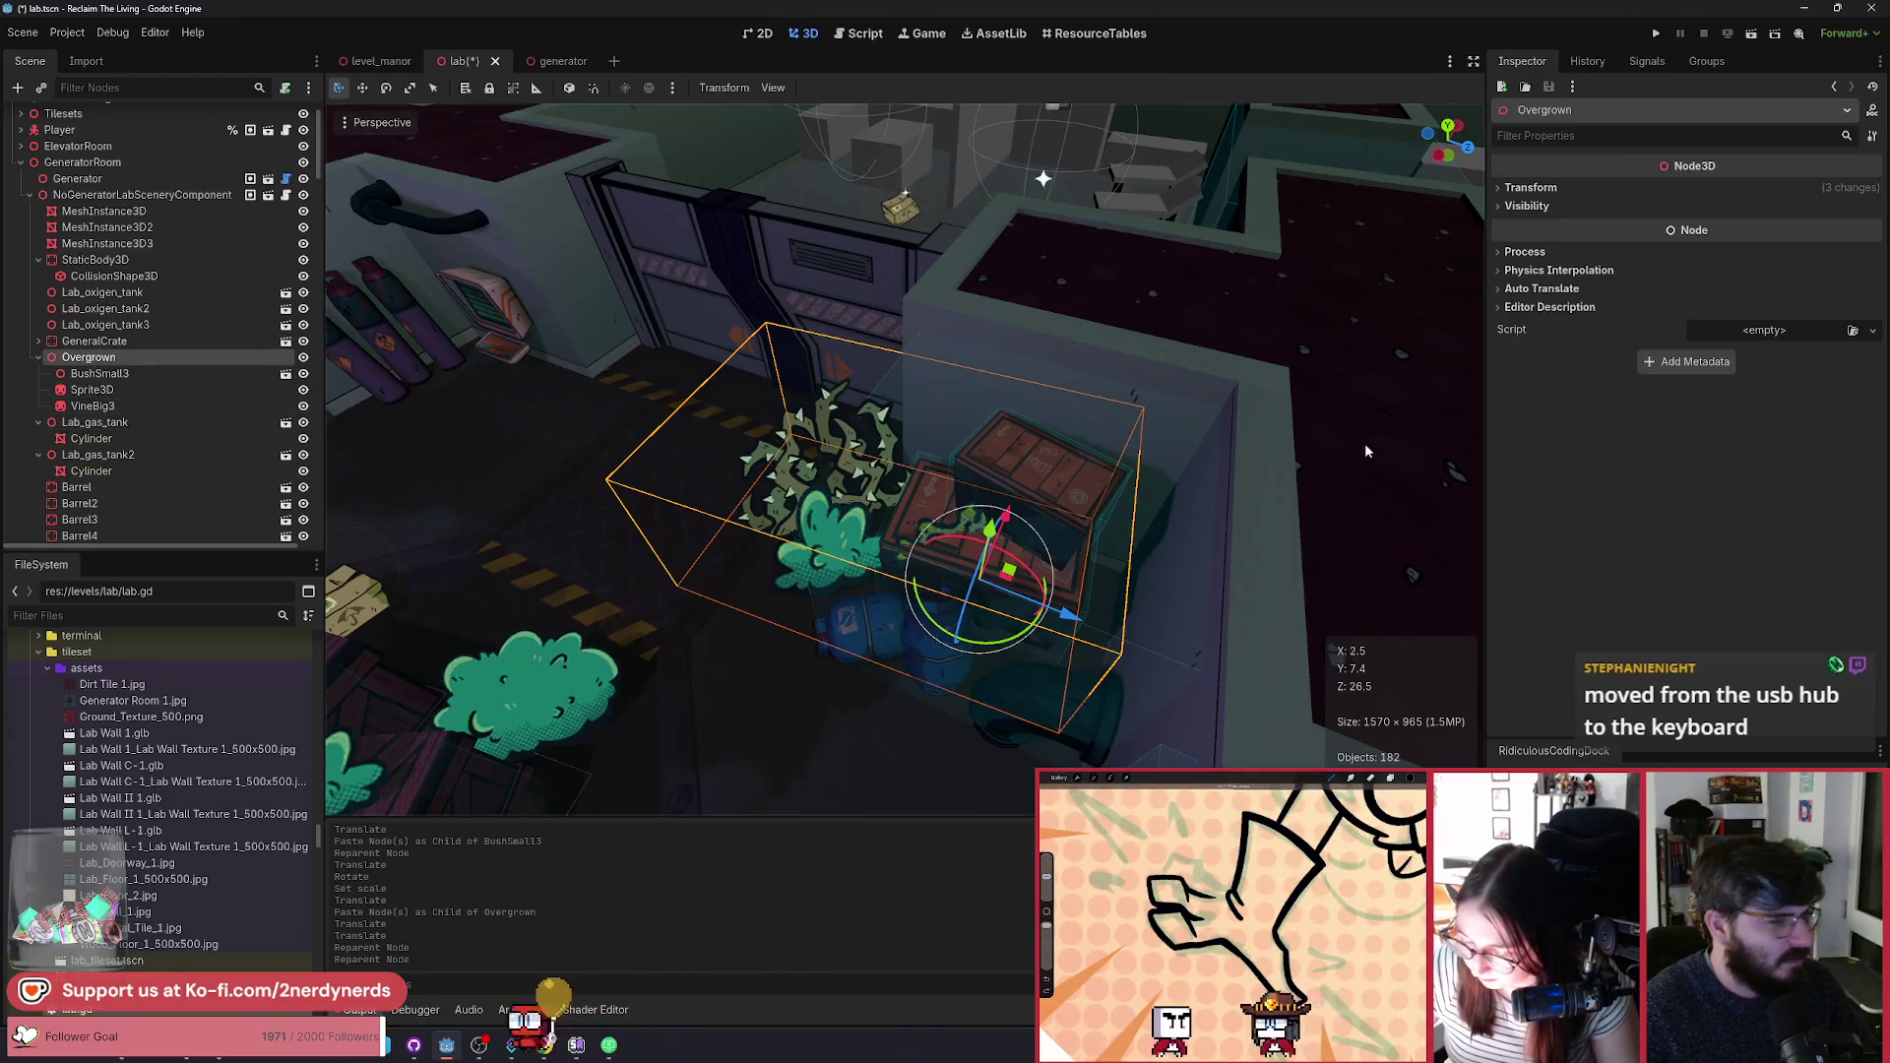
click(1580, 187)
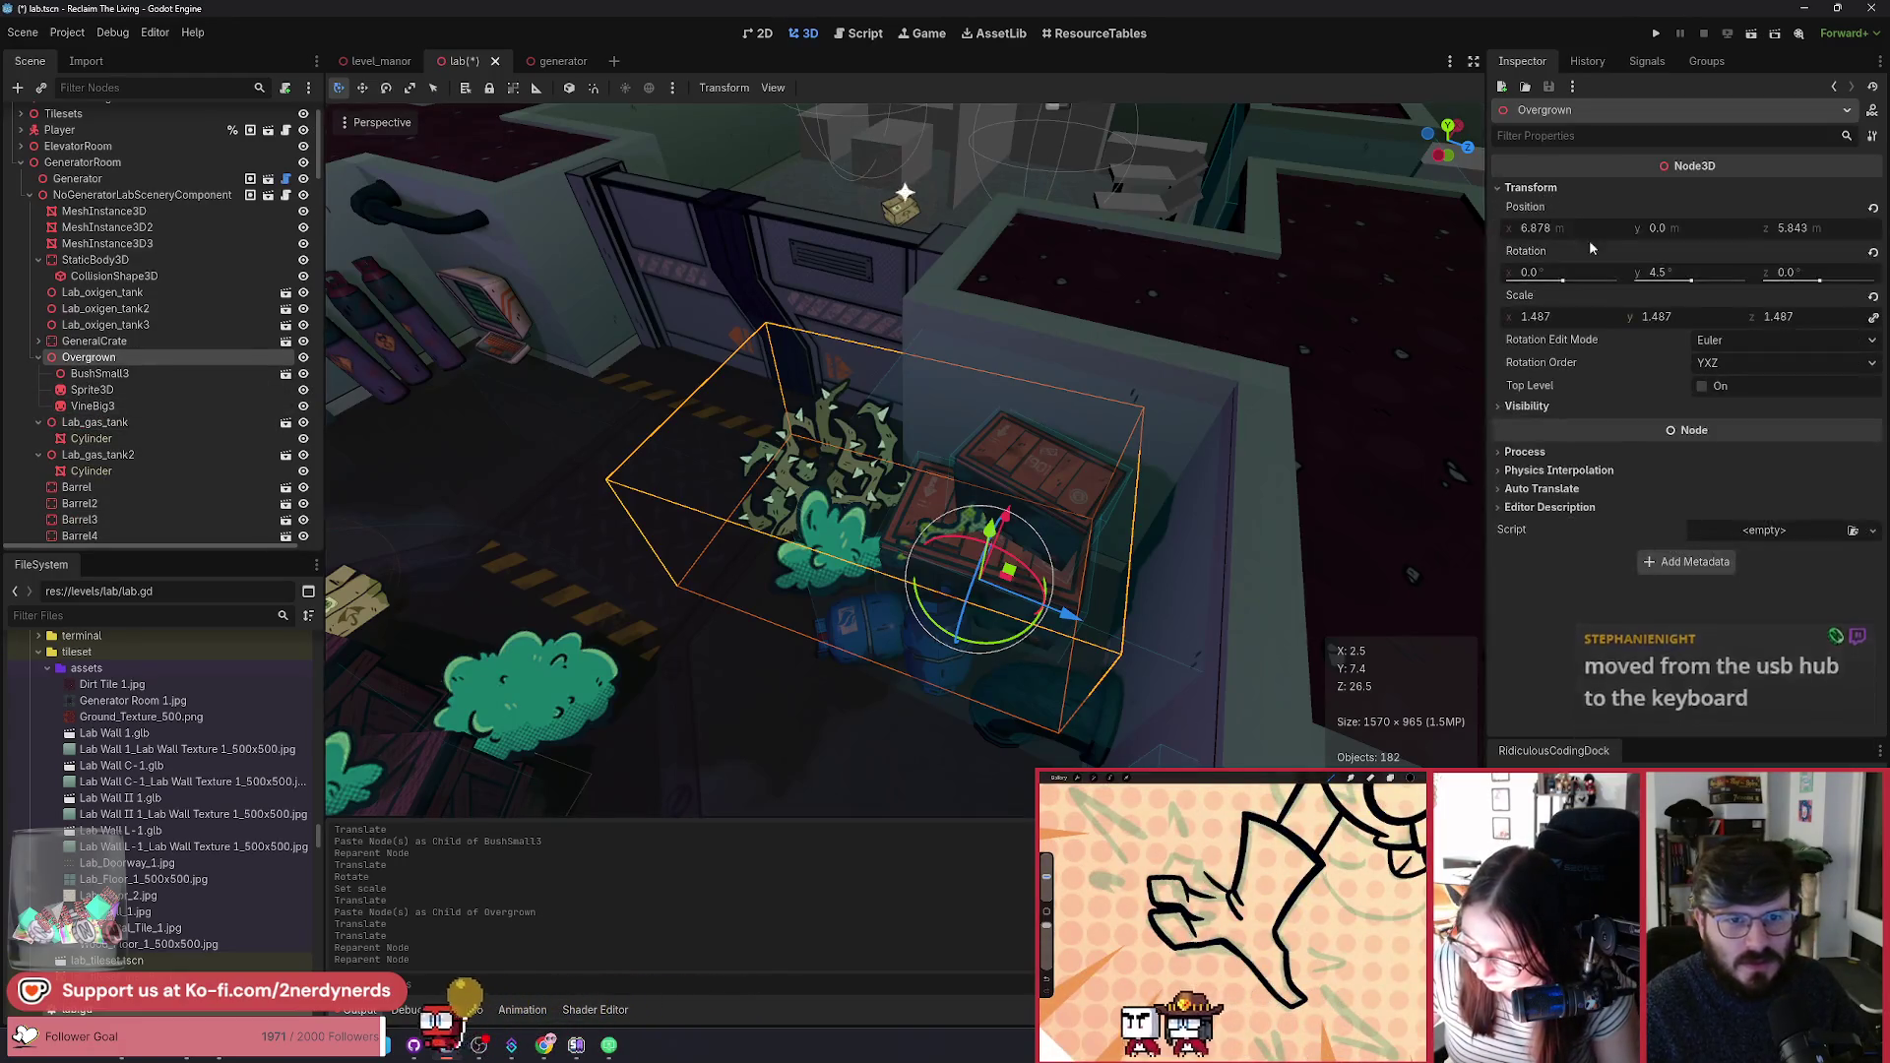
click(1873, 296)
key(f)
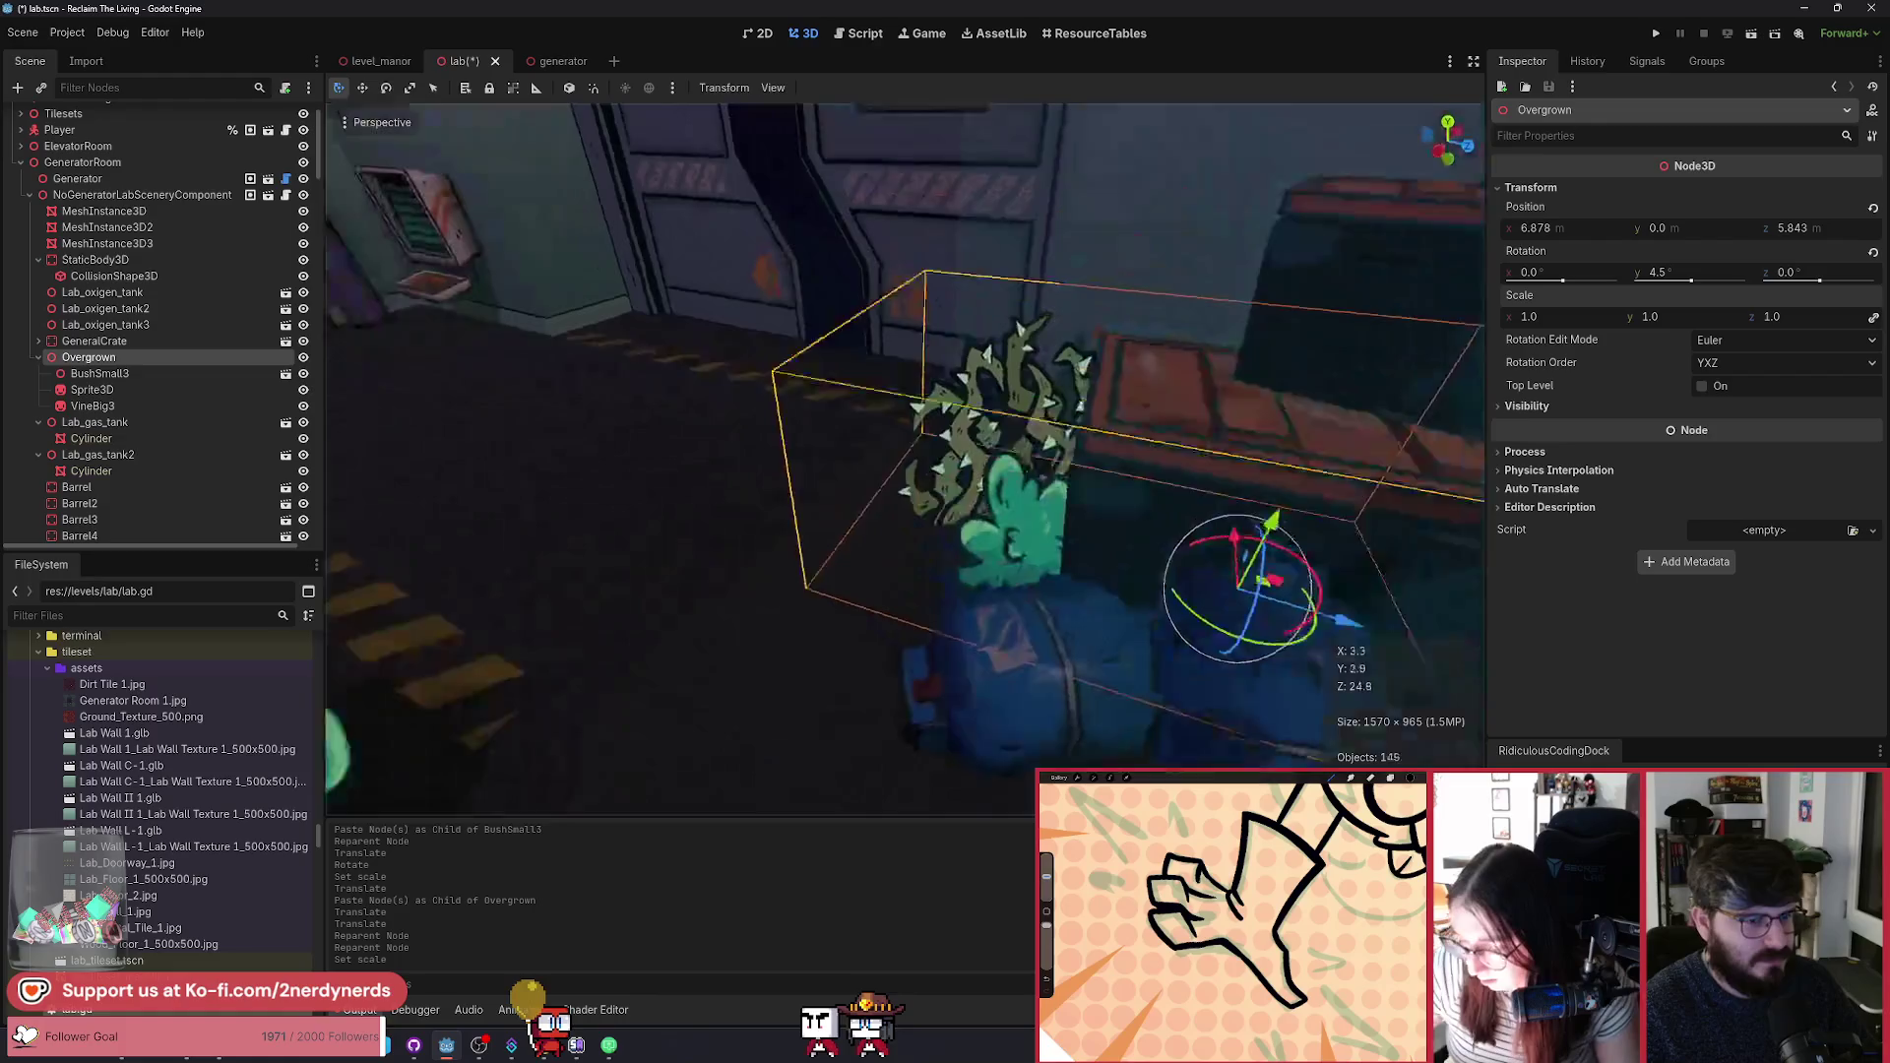
Step: Shift BushSmall3 down-left and the Sprite3D plant to the left
click(174, 380)
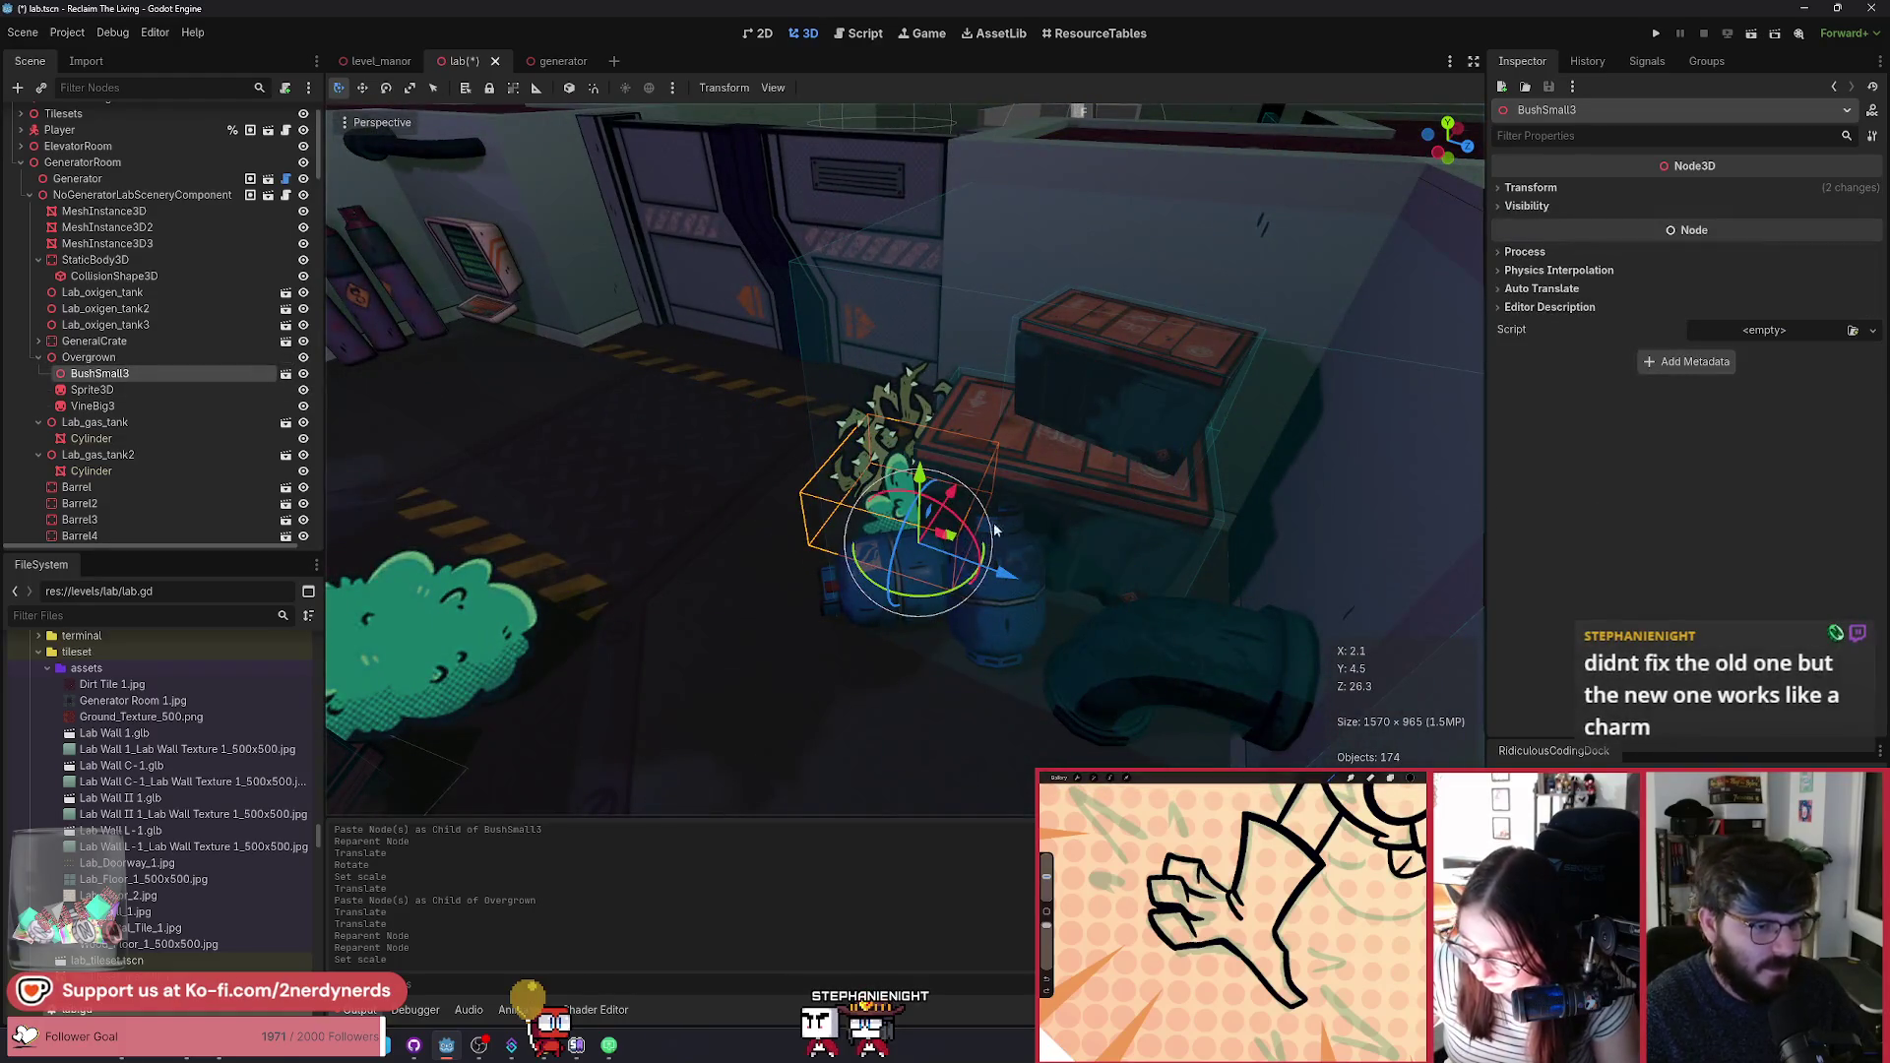
drag(925, 524, 870, 552)
click(871, 386)
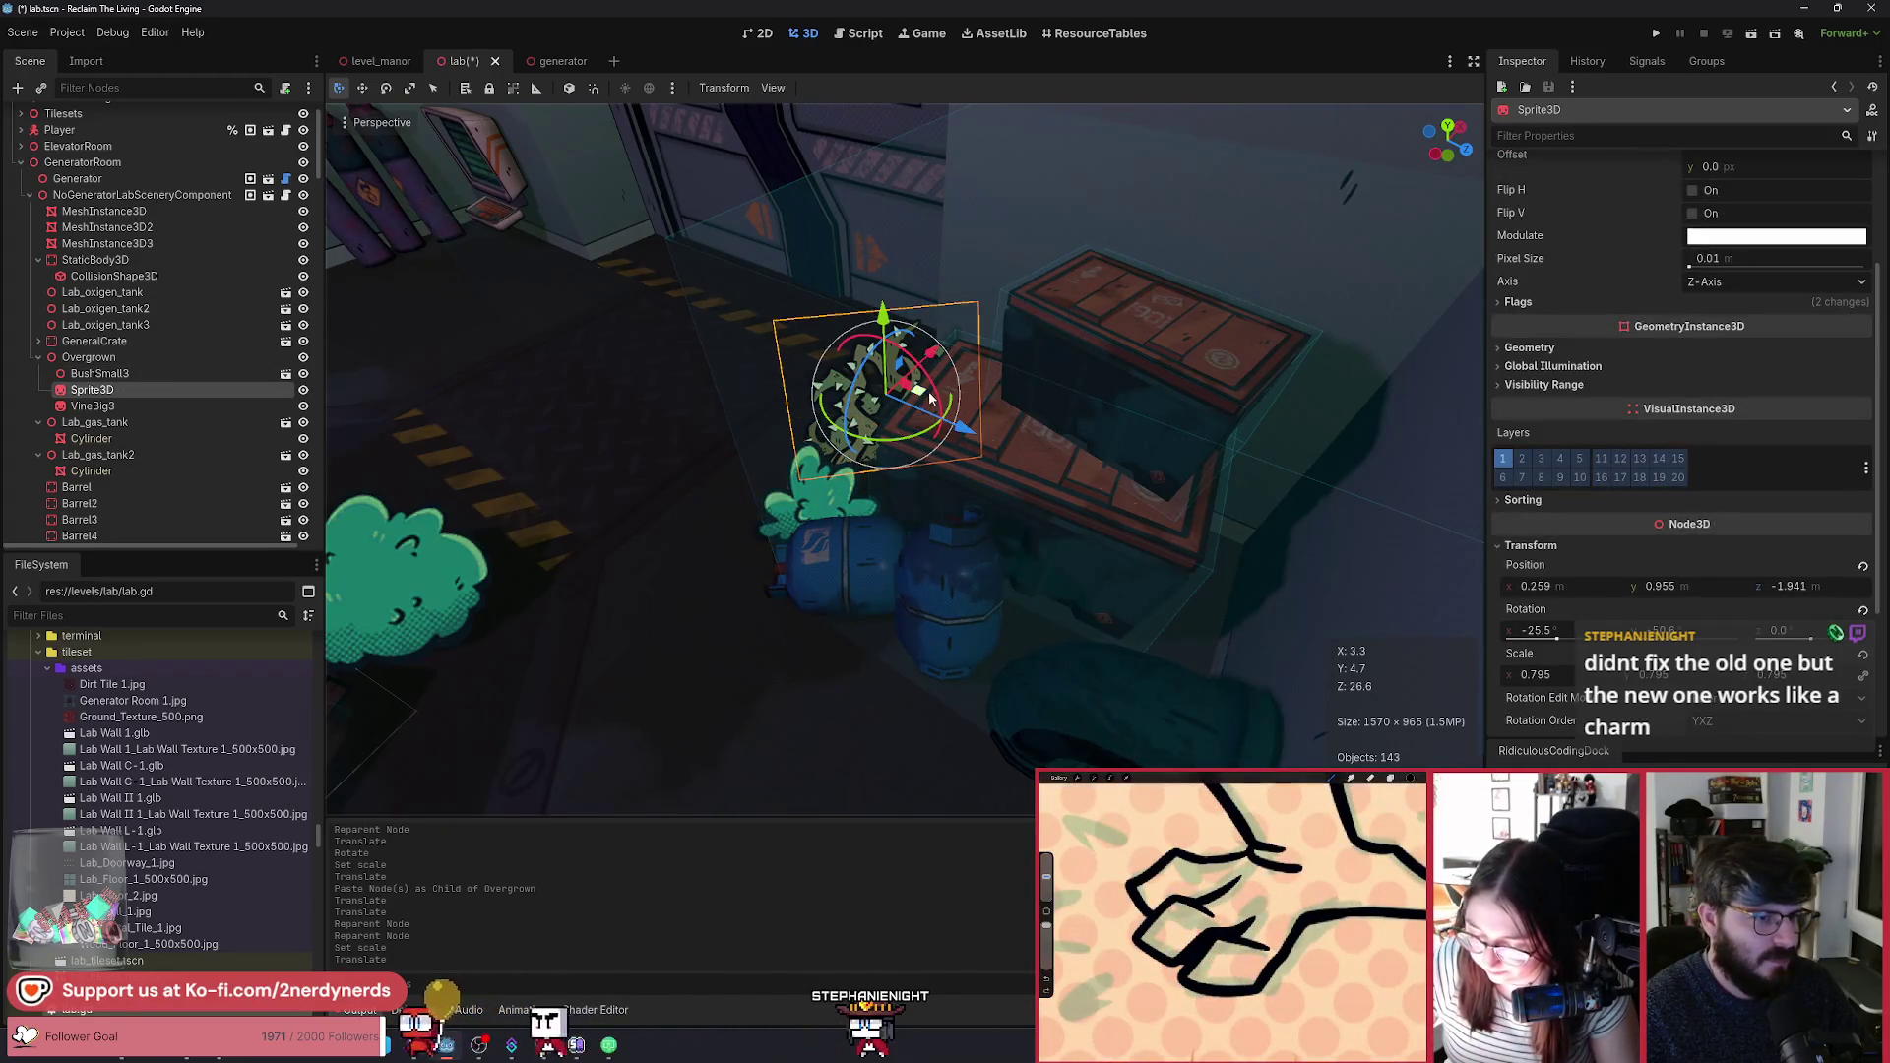
drag(930, 397, 874, 416)
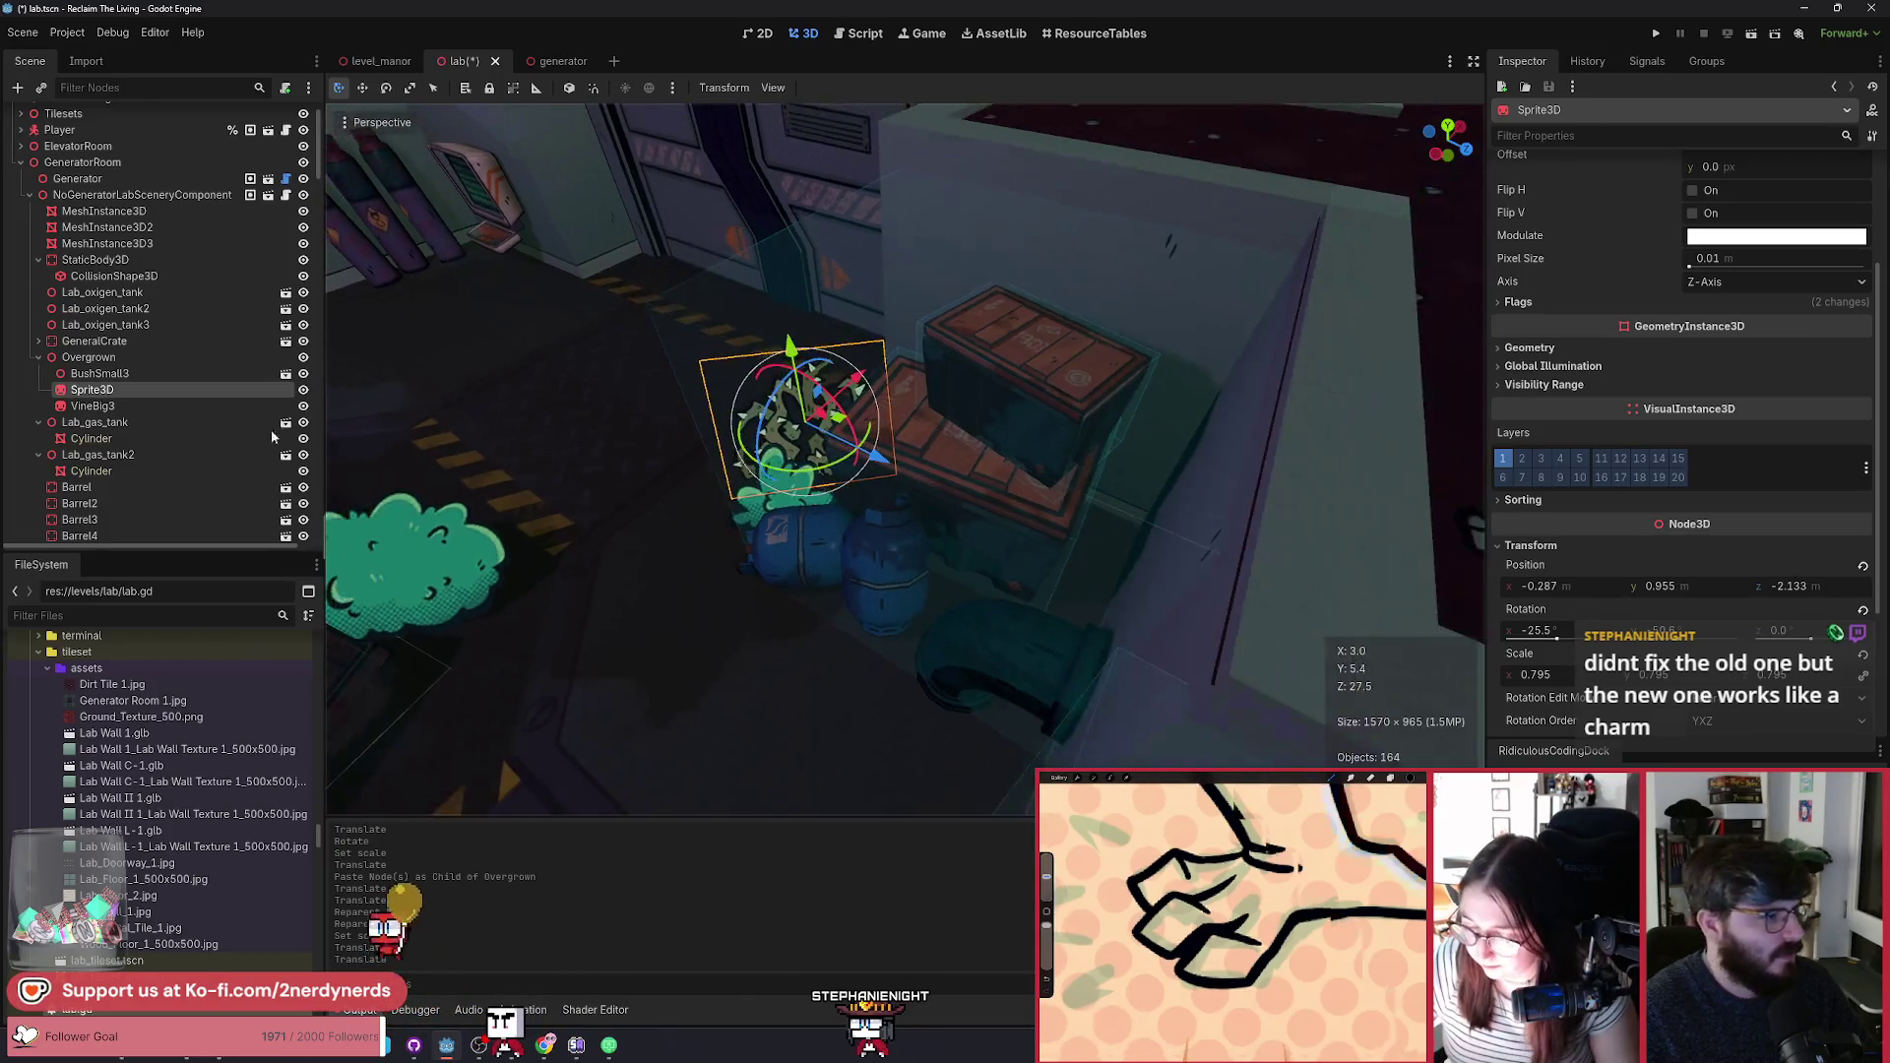
Step: Raise VineBig3 to the crate top, rotate it about 22 degrees, and lower it onto the crate
click(272, 405)
drag(985, 401, 1008, 294)
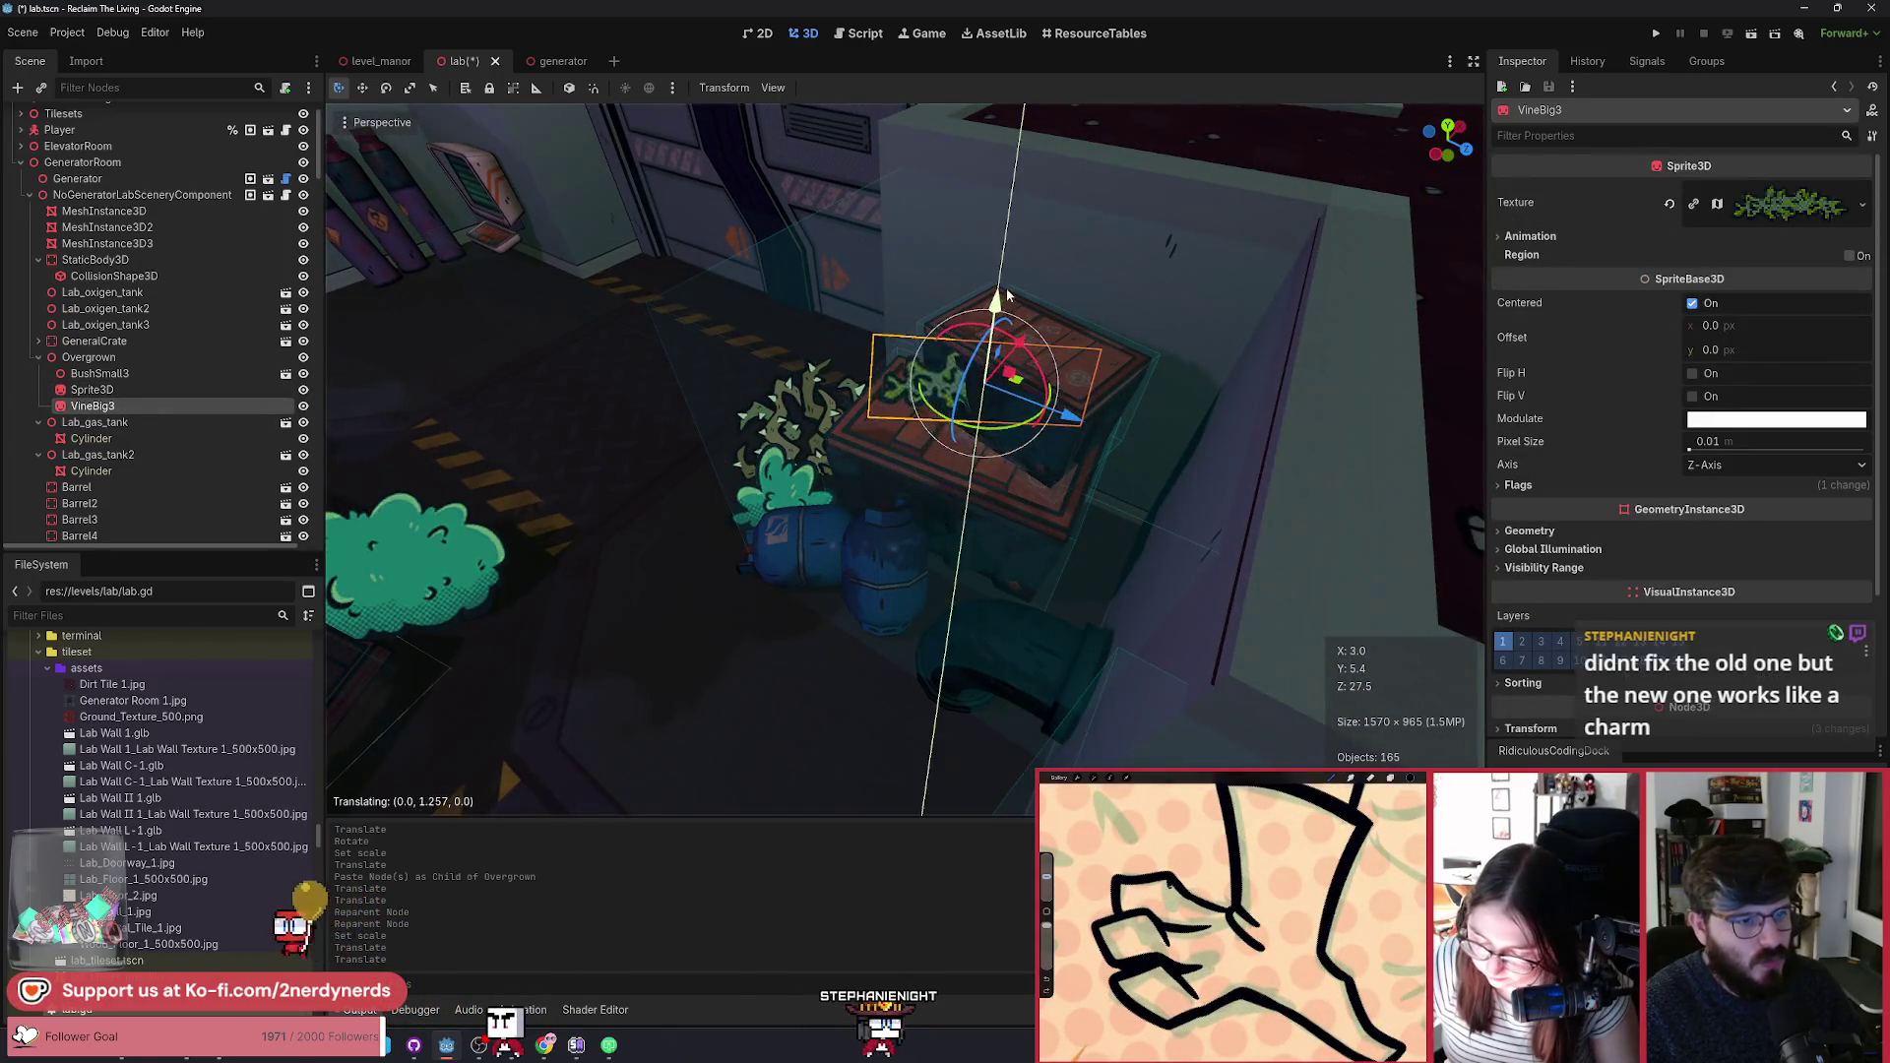
scroll(1030, 391, up, 5)
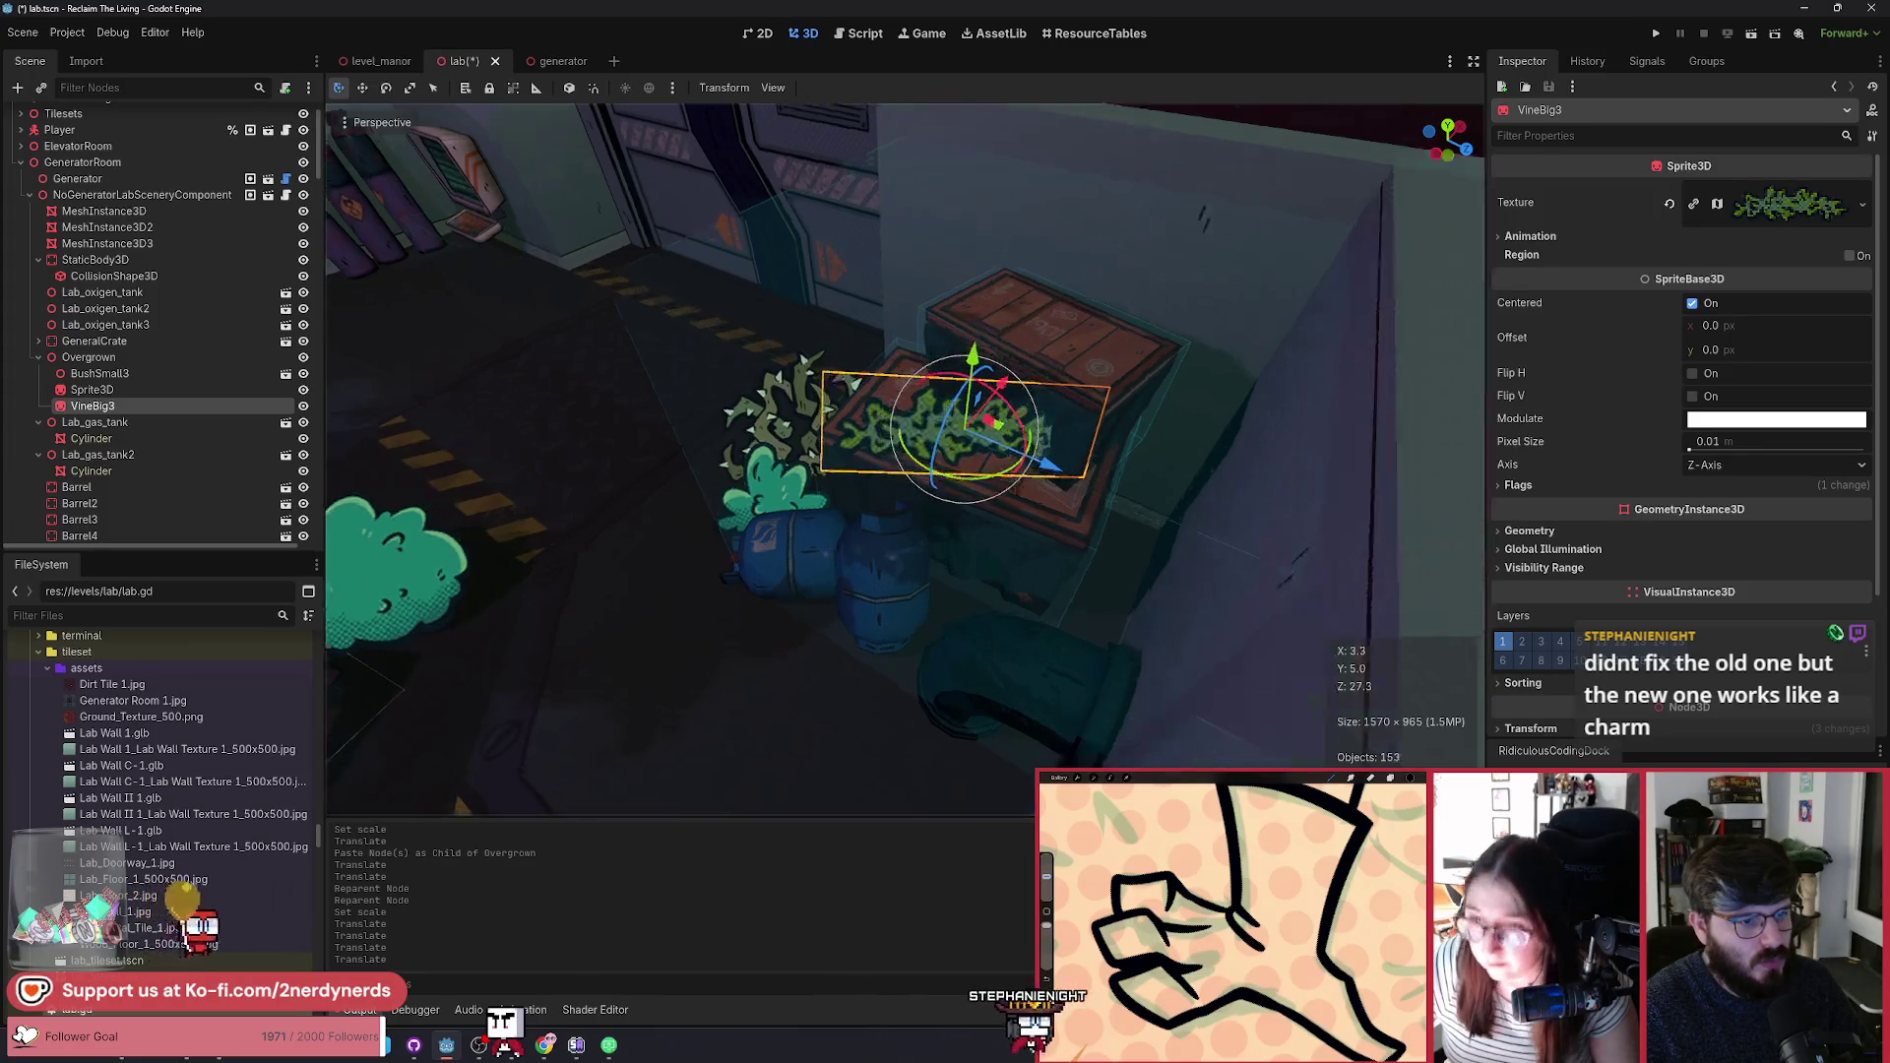
drag(972, 453, 959, 492)
click(959, 492)
mouse_move(947, 411)
mouse_down()
mouse_move(962, 400)
mouse_move(963, 433)
mouse_move(970, 418)
mouse_move(950, 421)
mouse_up()
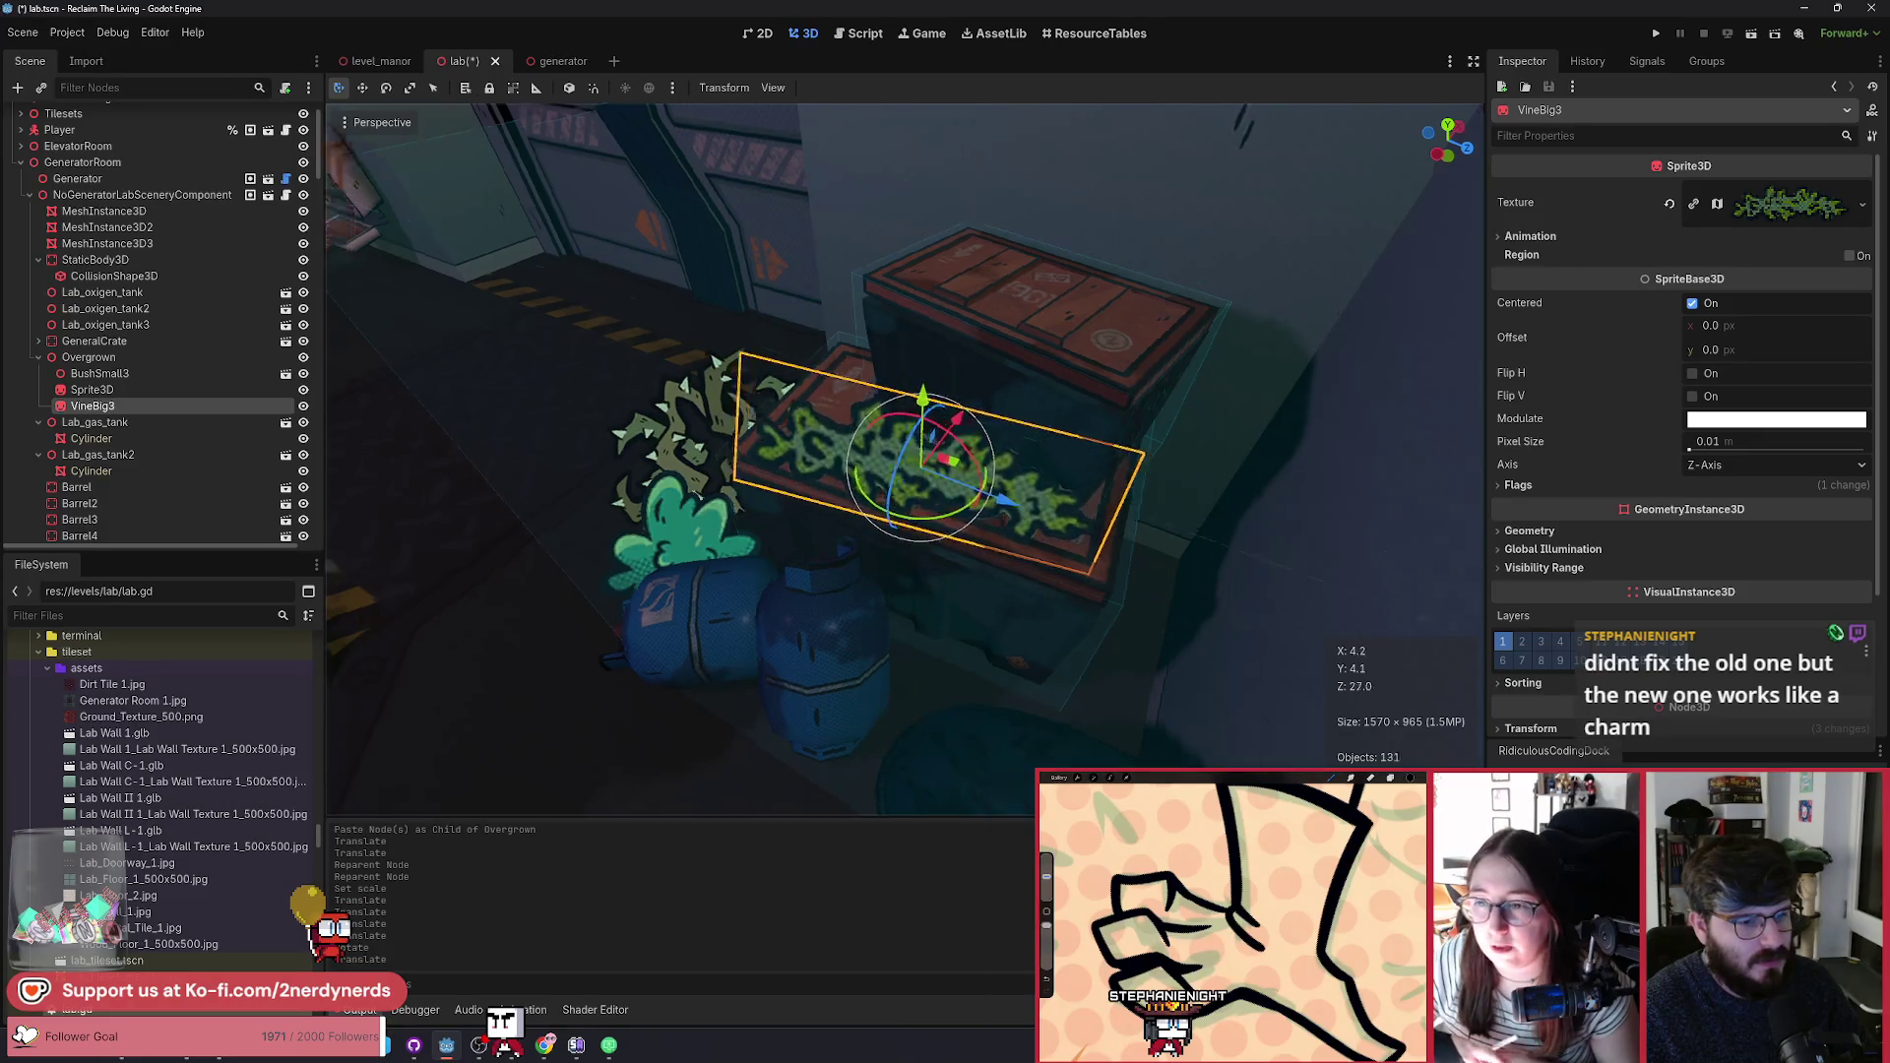
scroll(886, 473, up, 3)
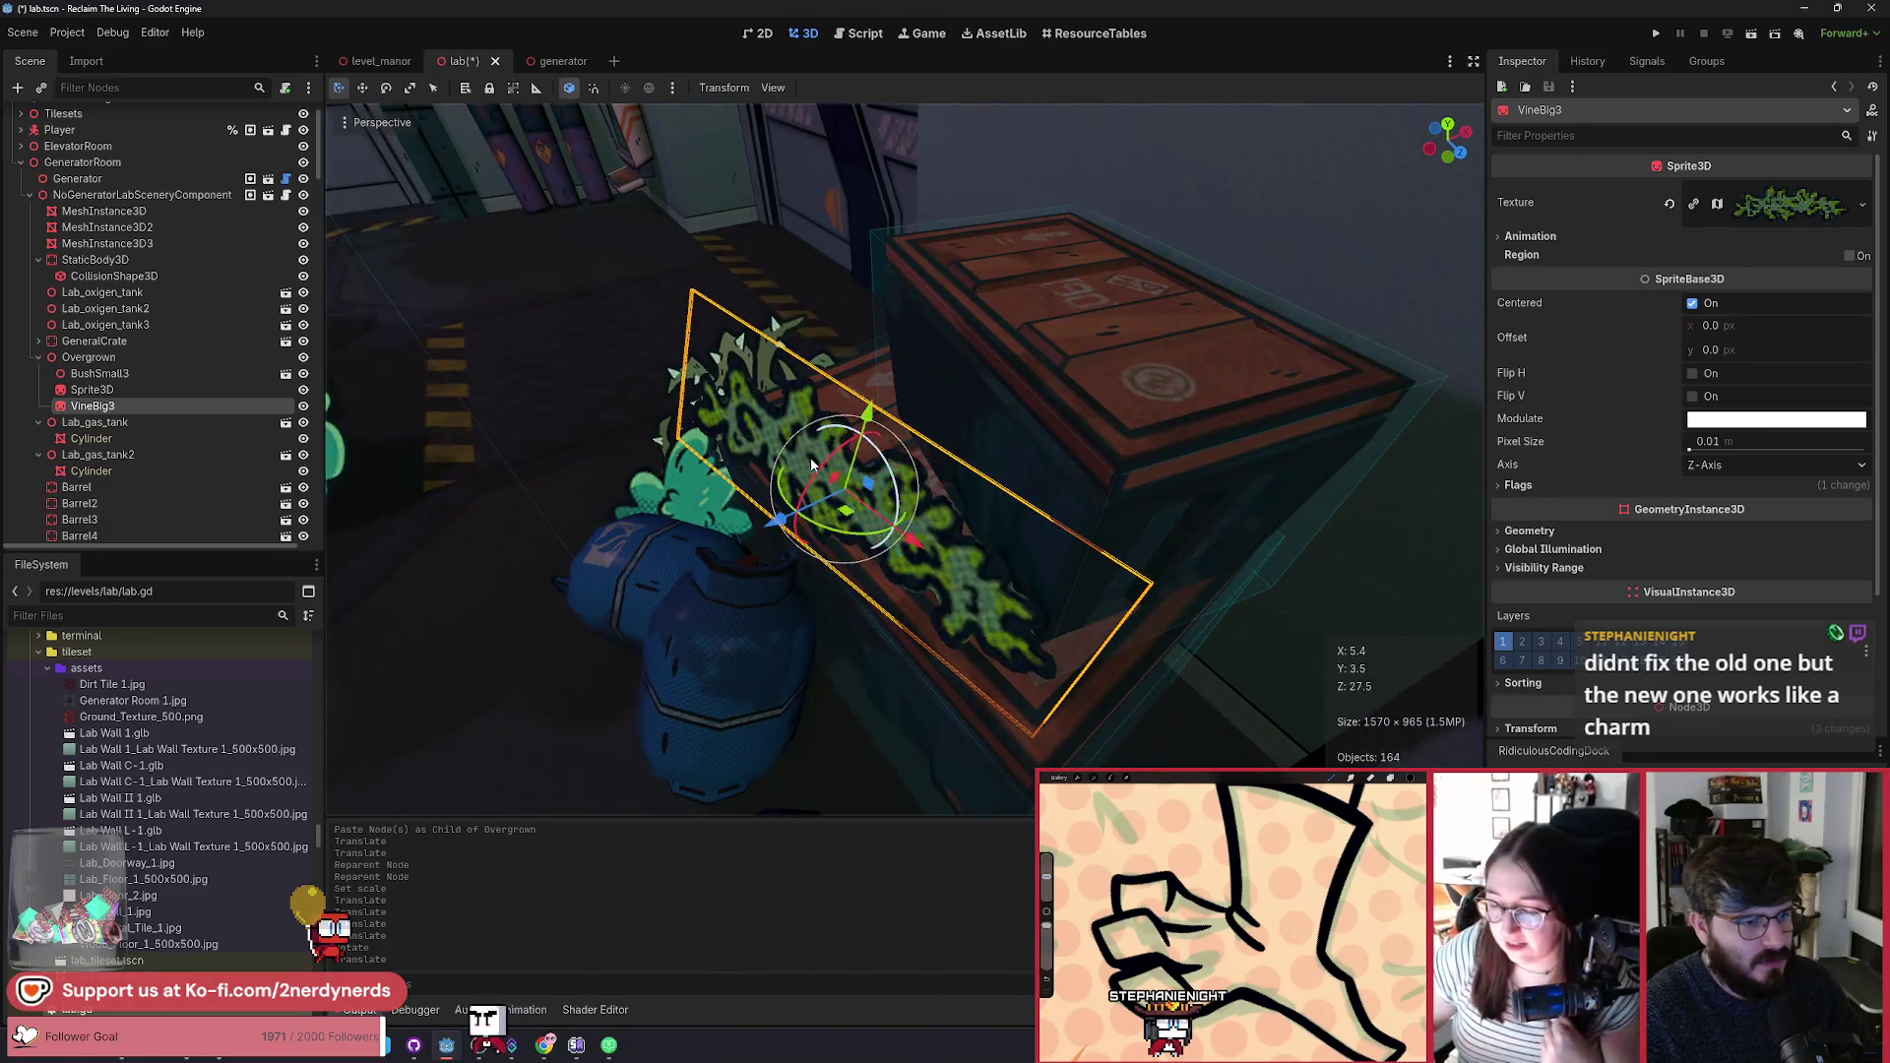
Step: Tilt and lower VineBig3 further so it leans along the crate, then slide it along X
drag(813, 465, 848, 485)
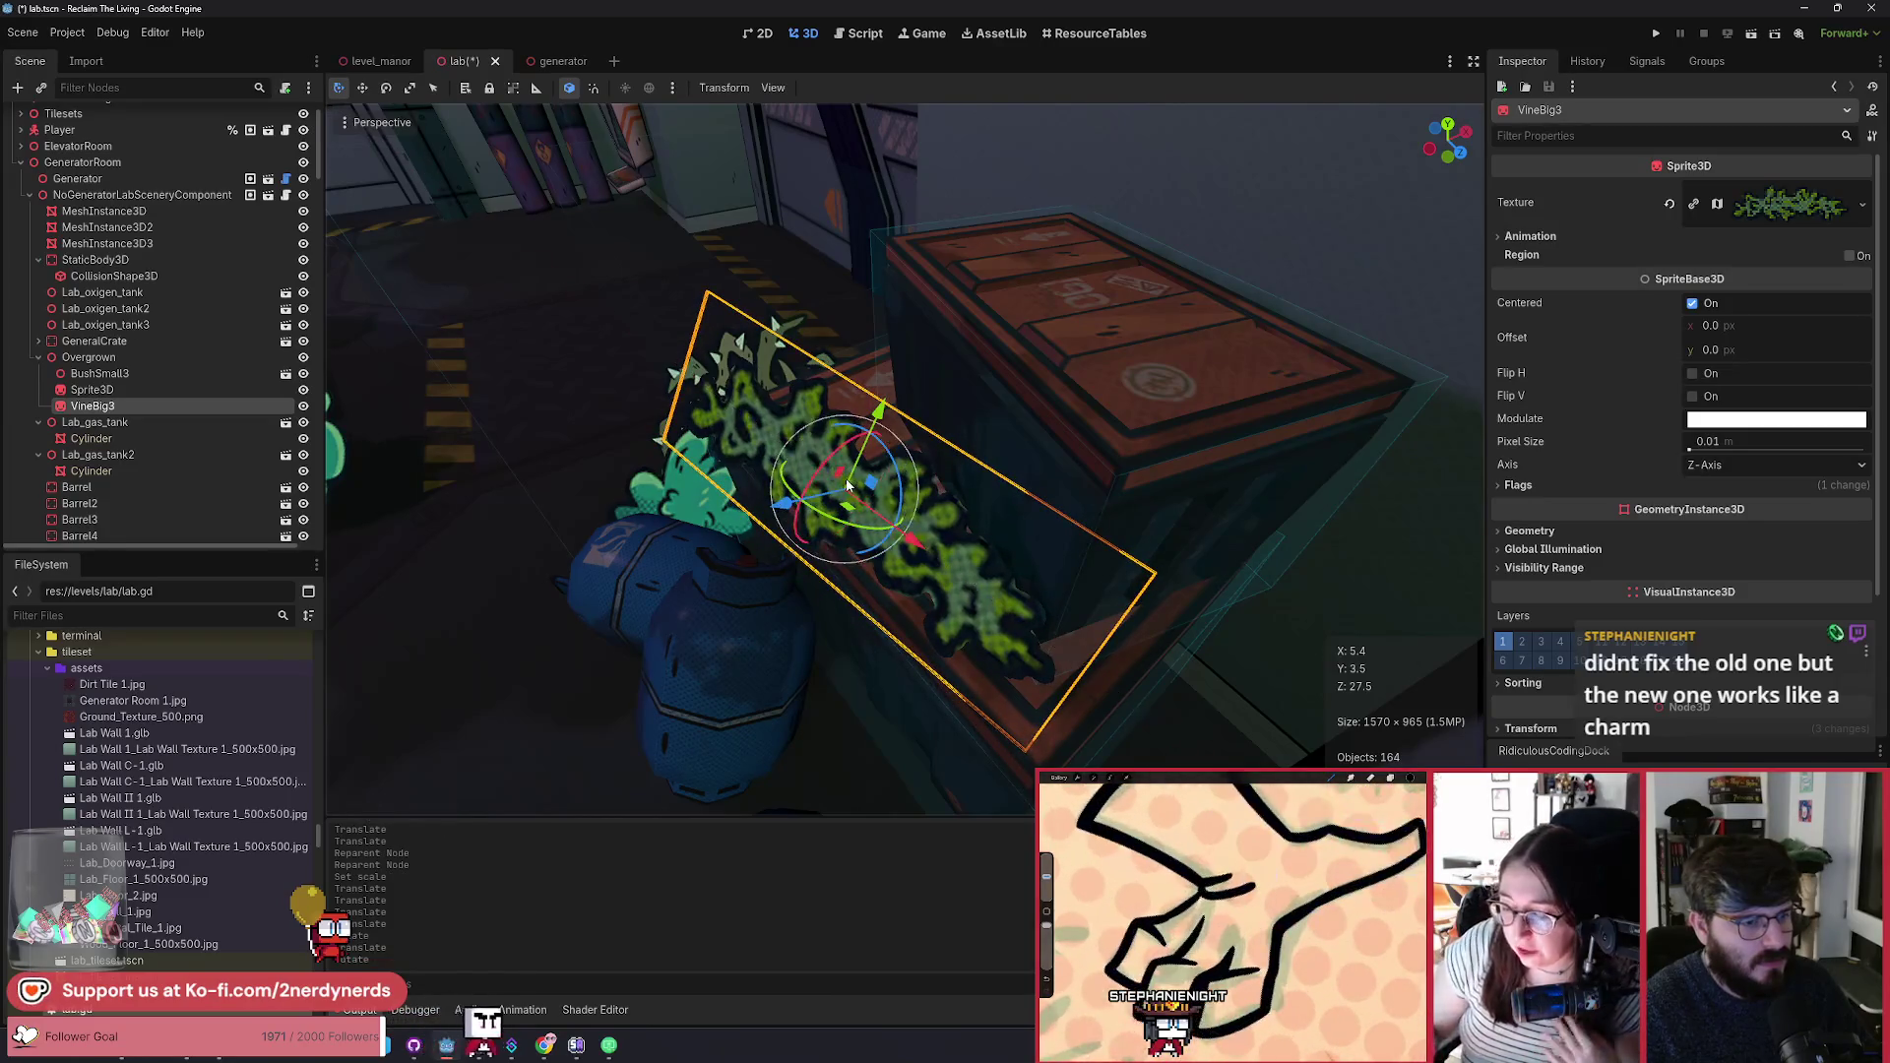
scroll(883, 504, up, 2)
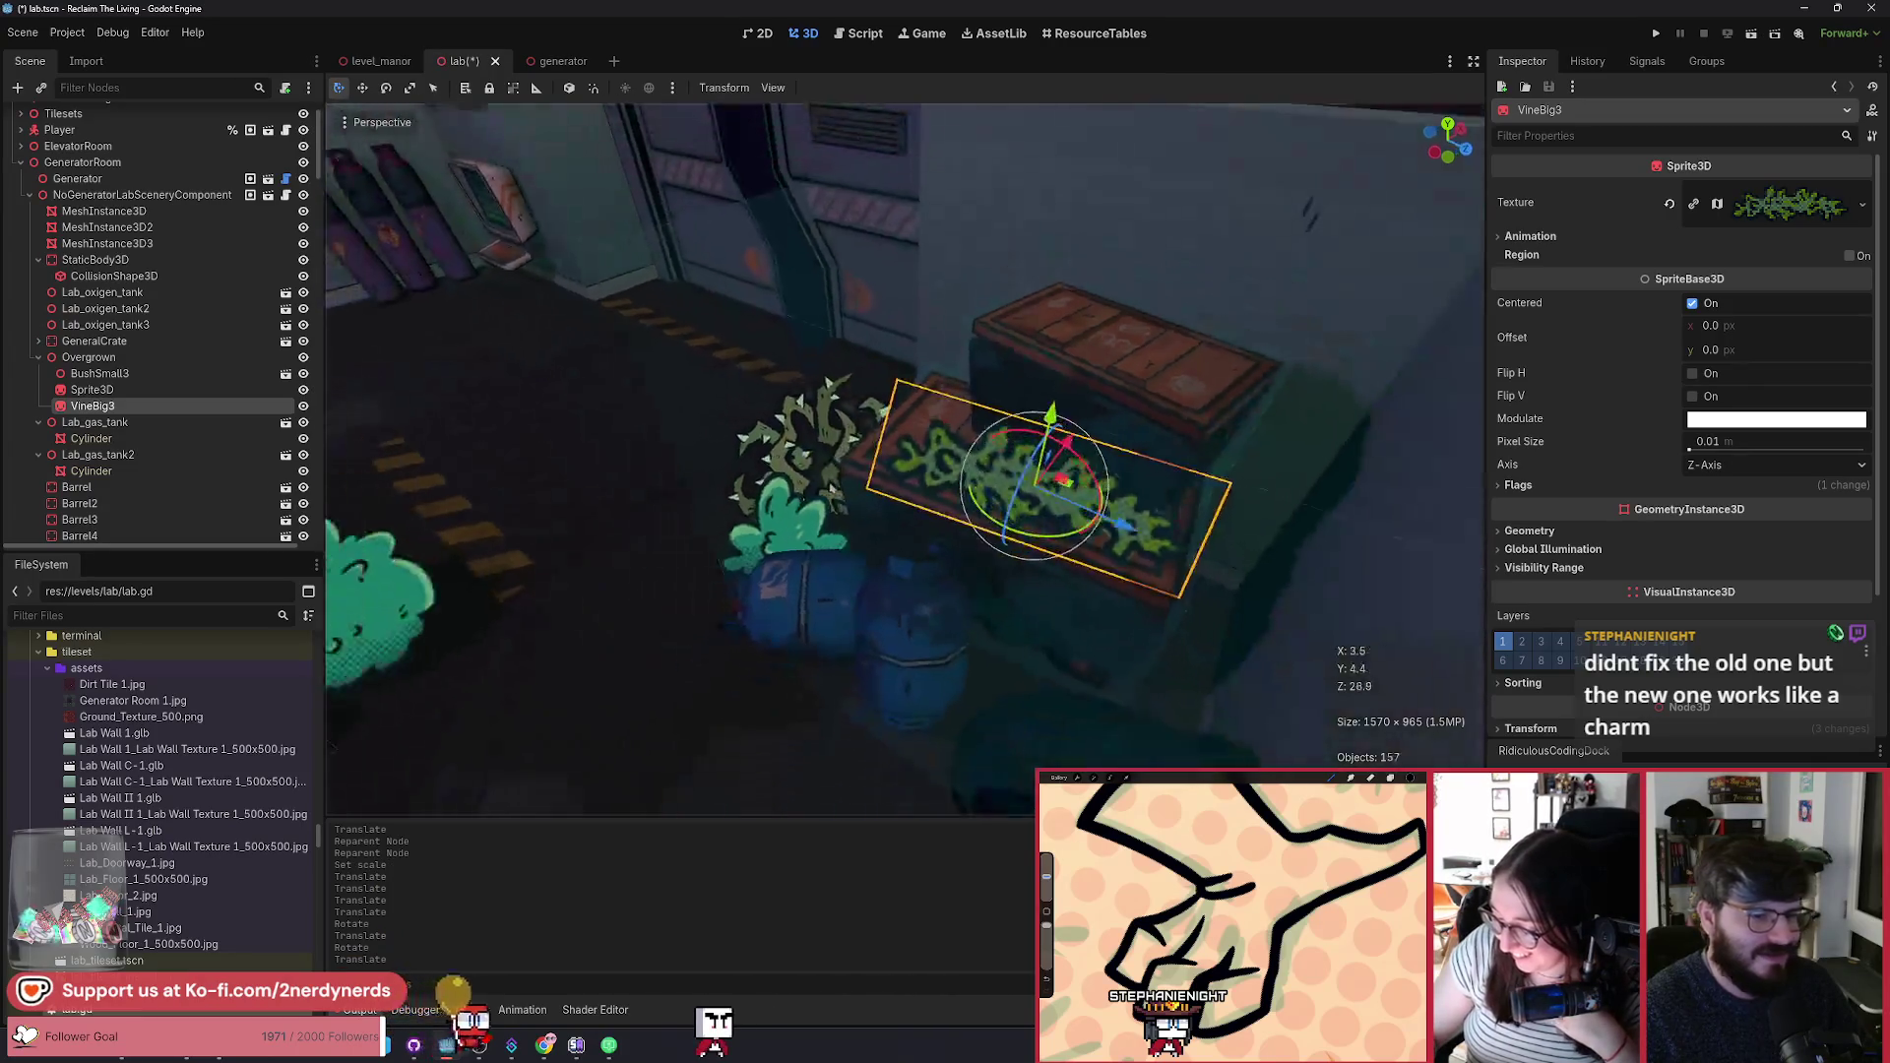
drag(1014, 433, 1012, 480)
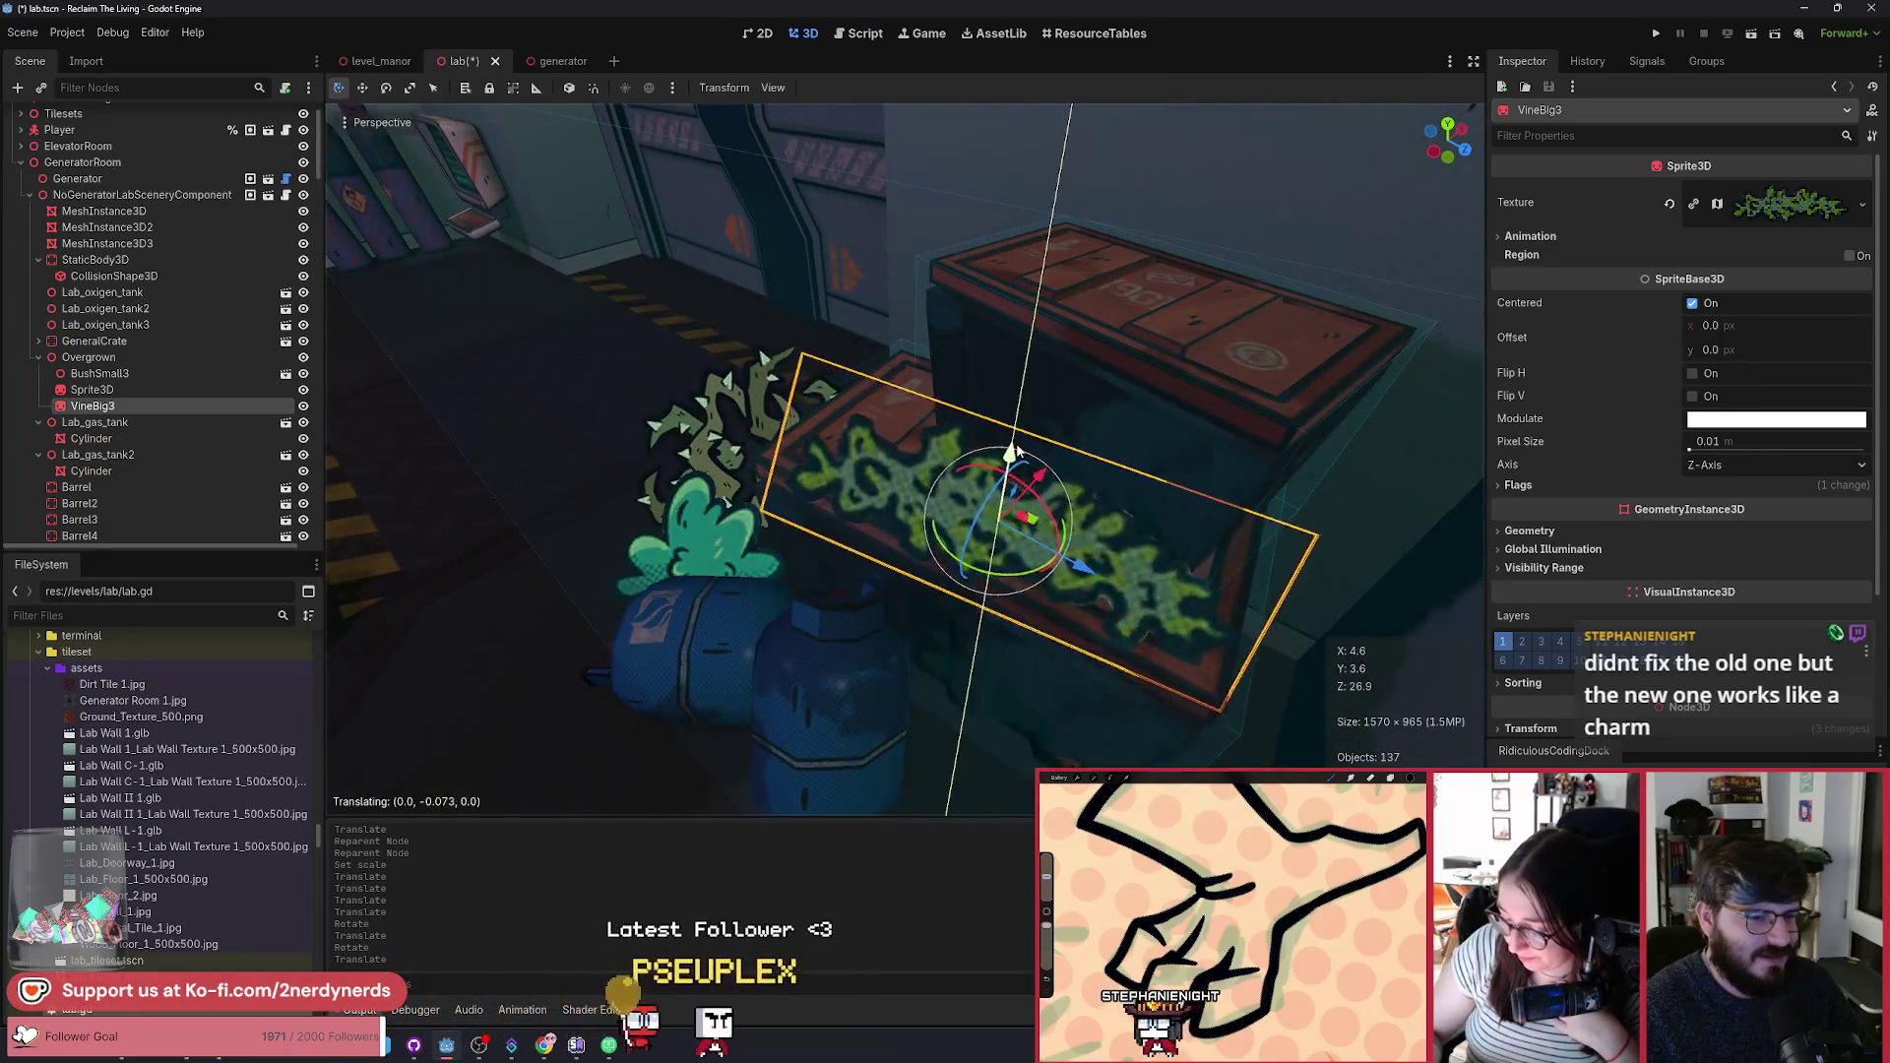
key(r)
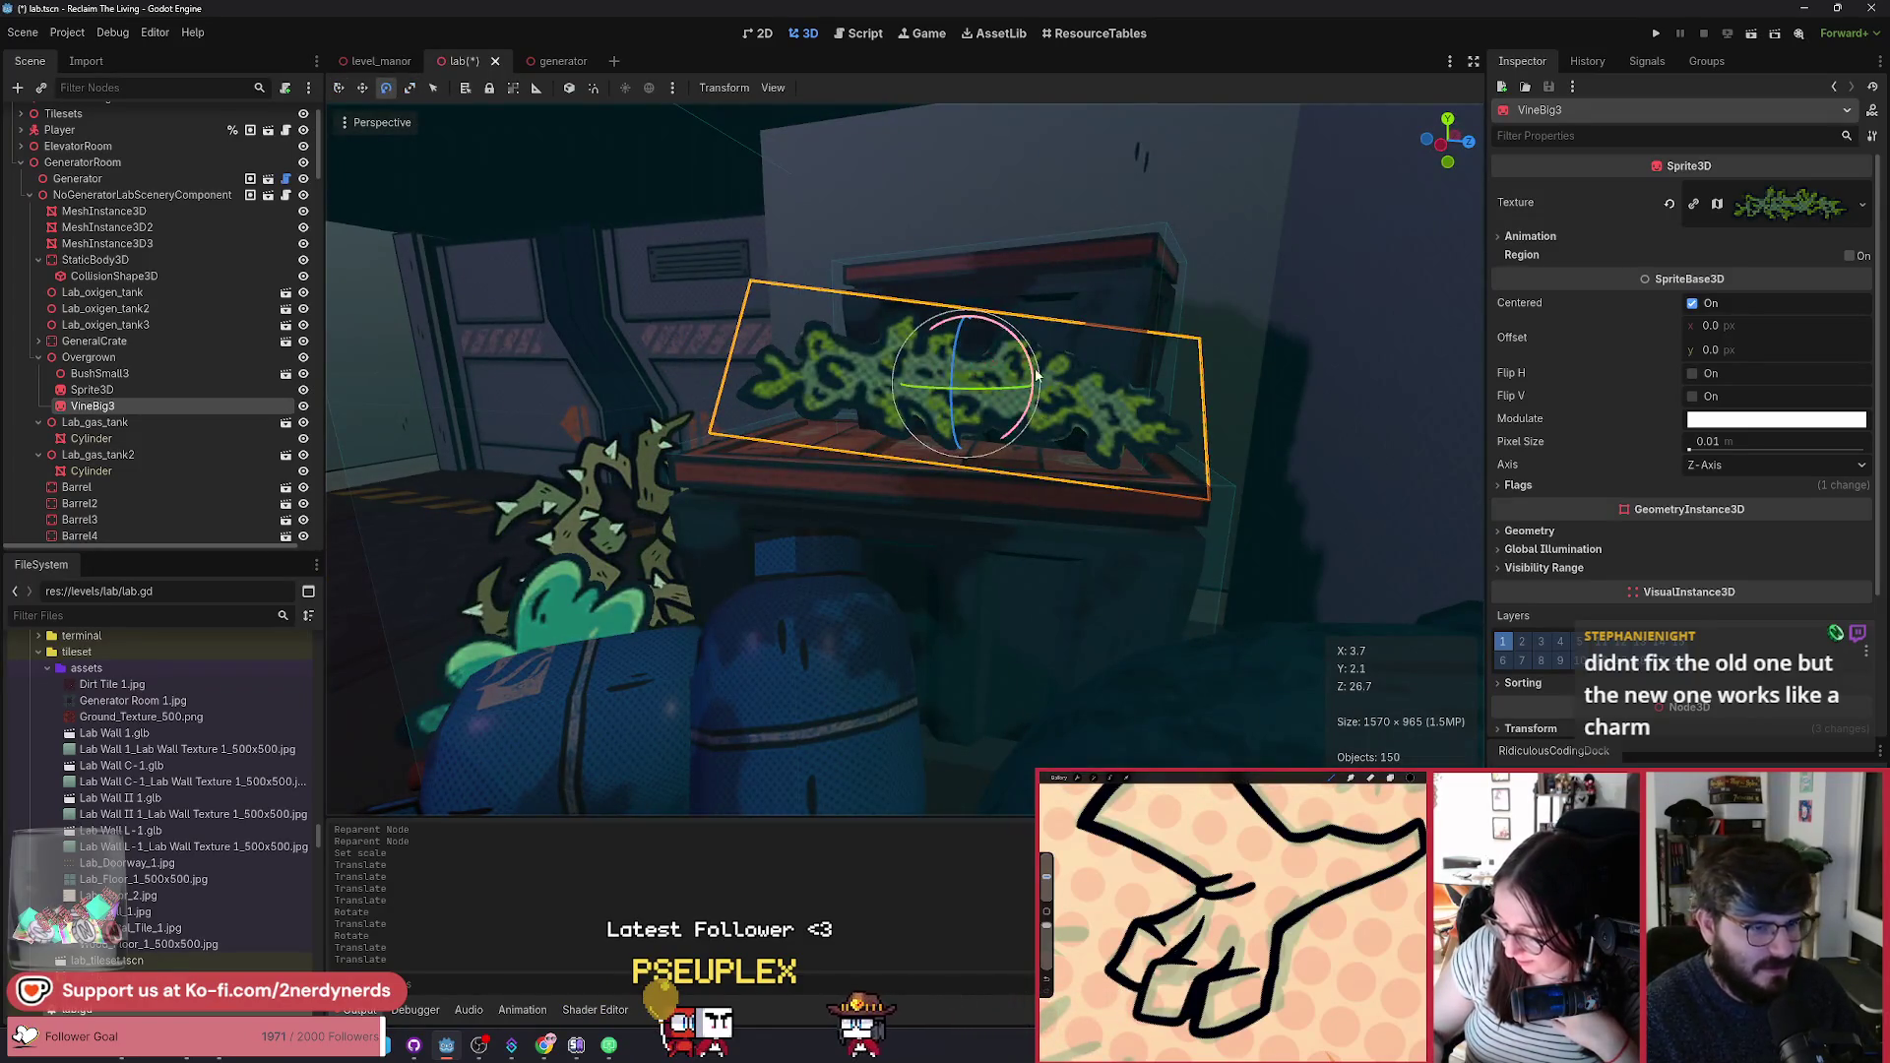
drag(1025, 351, 1003, 398)
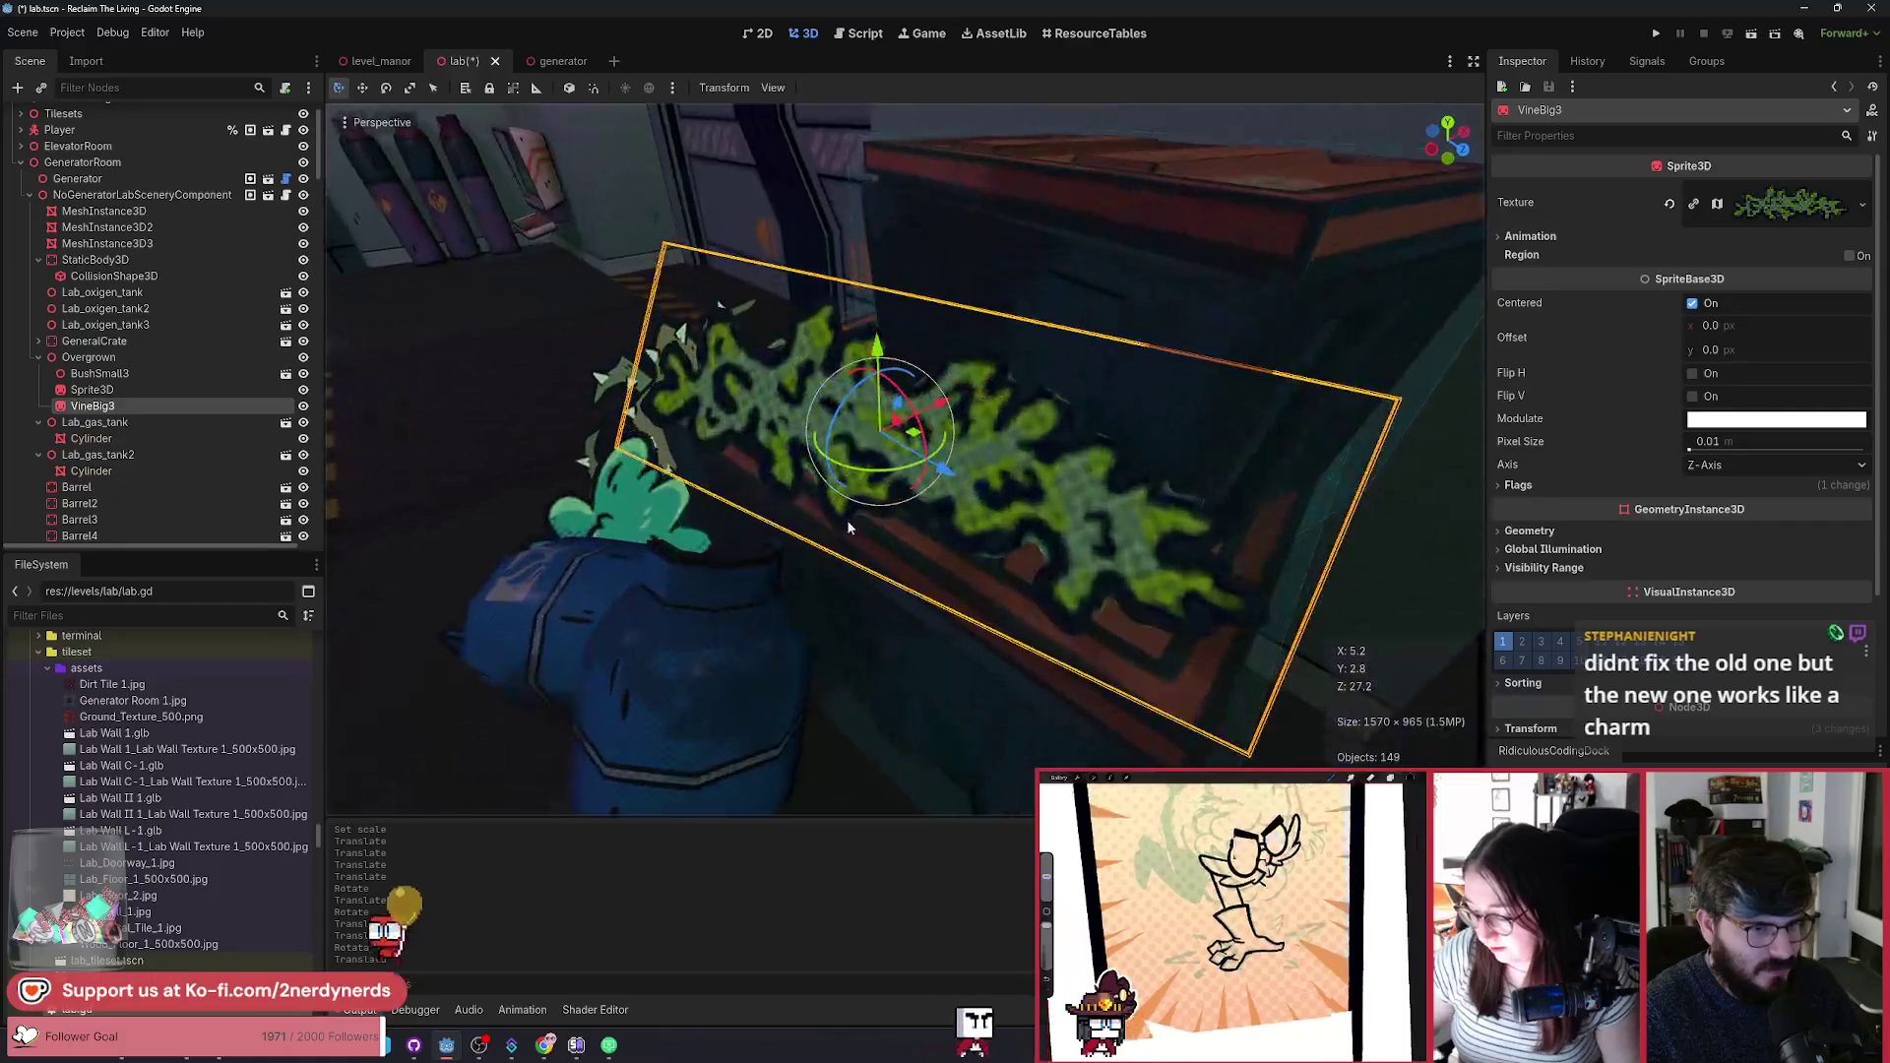
key(g)
key(x)
click(959, 418)
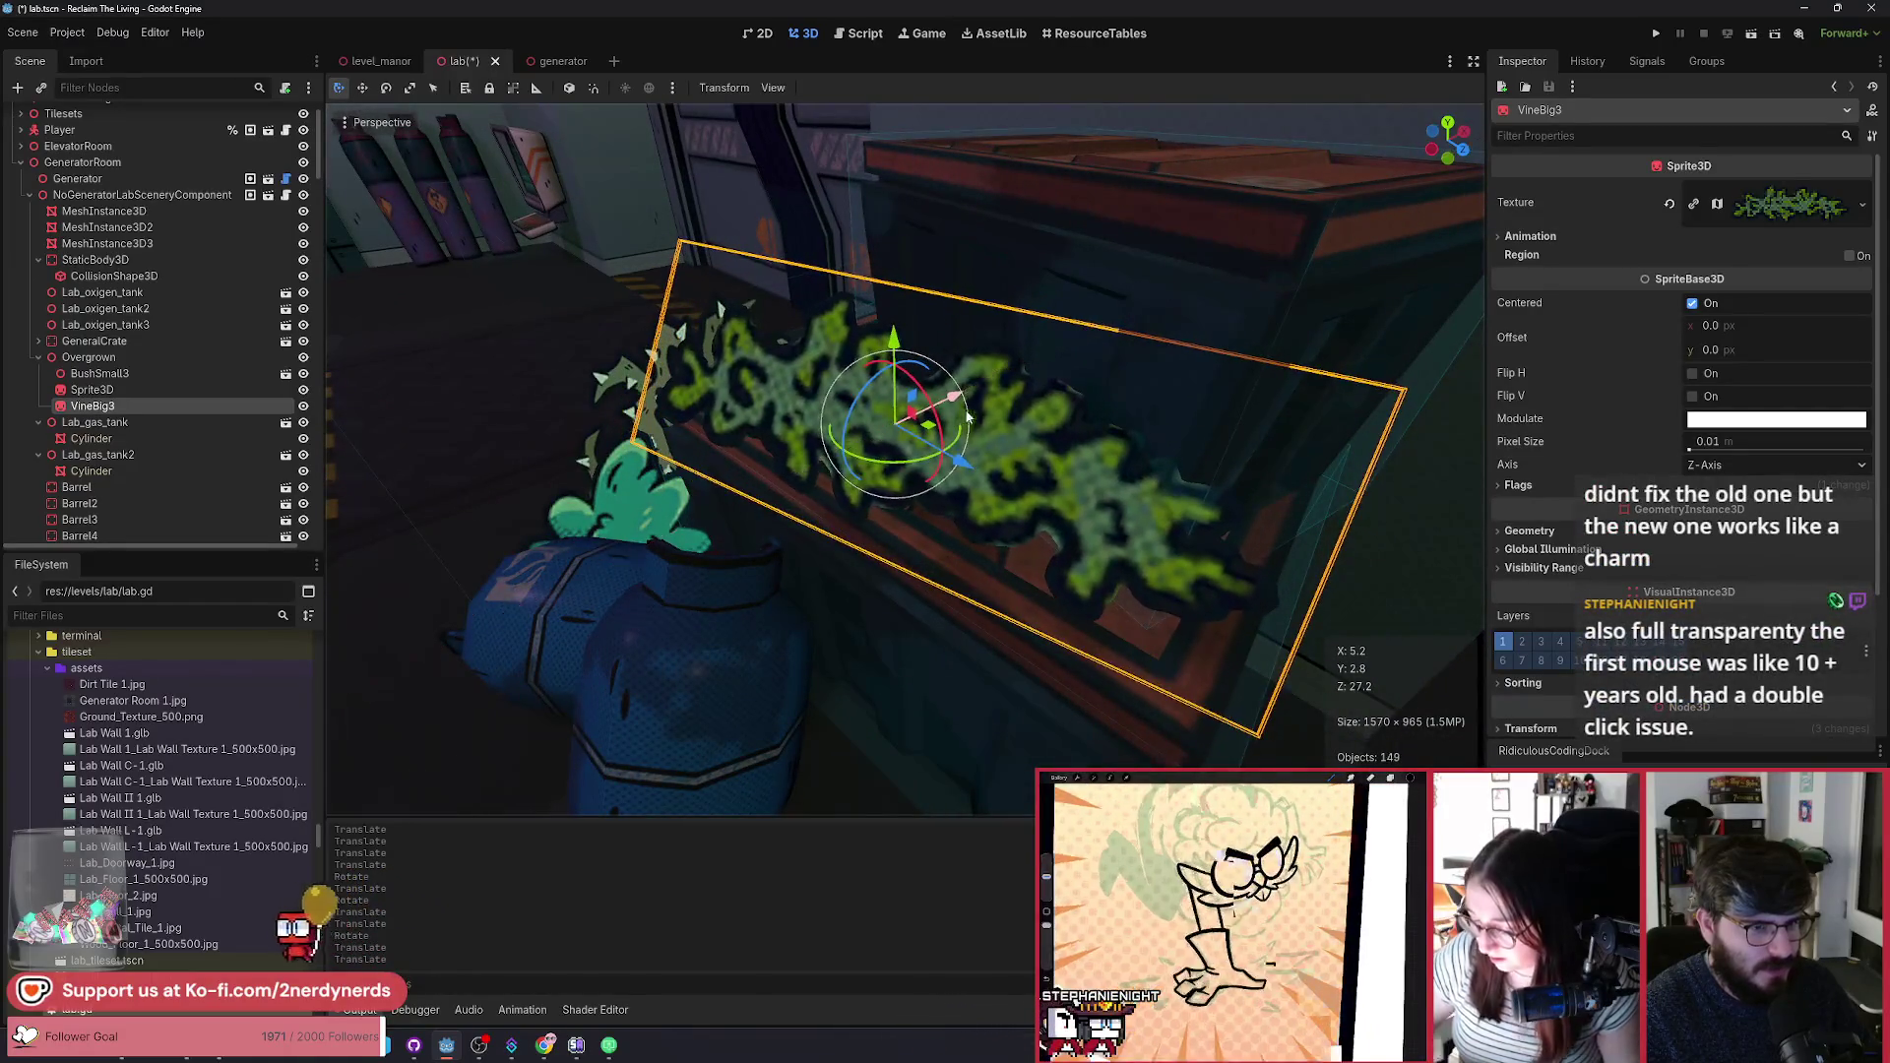
Step: Duplicate the Sprite3D plant as Sprite3D2, rotate it about 66 degrees, and place it at the crate's right side
scroll(906, 457, down, 5)
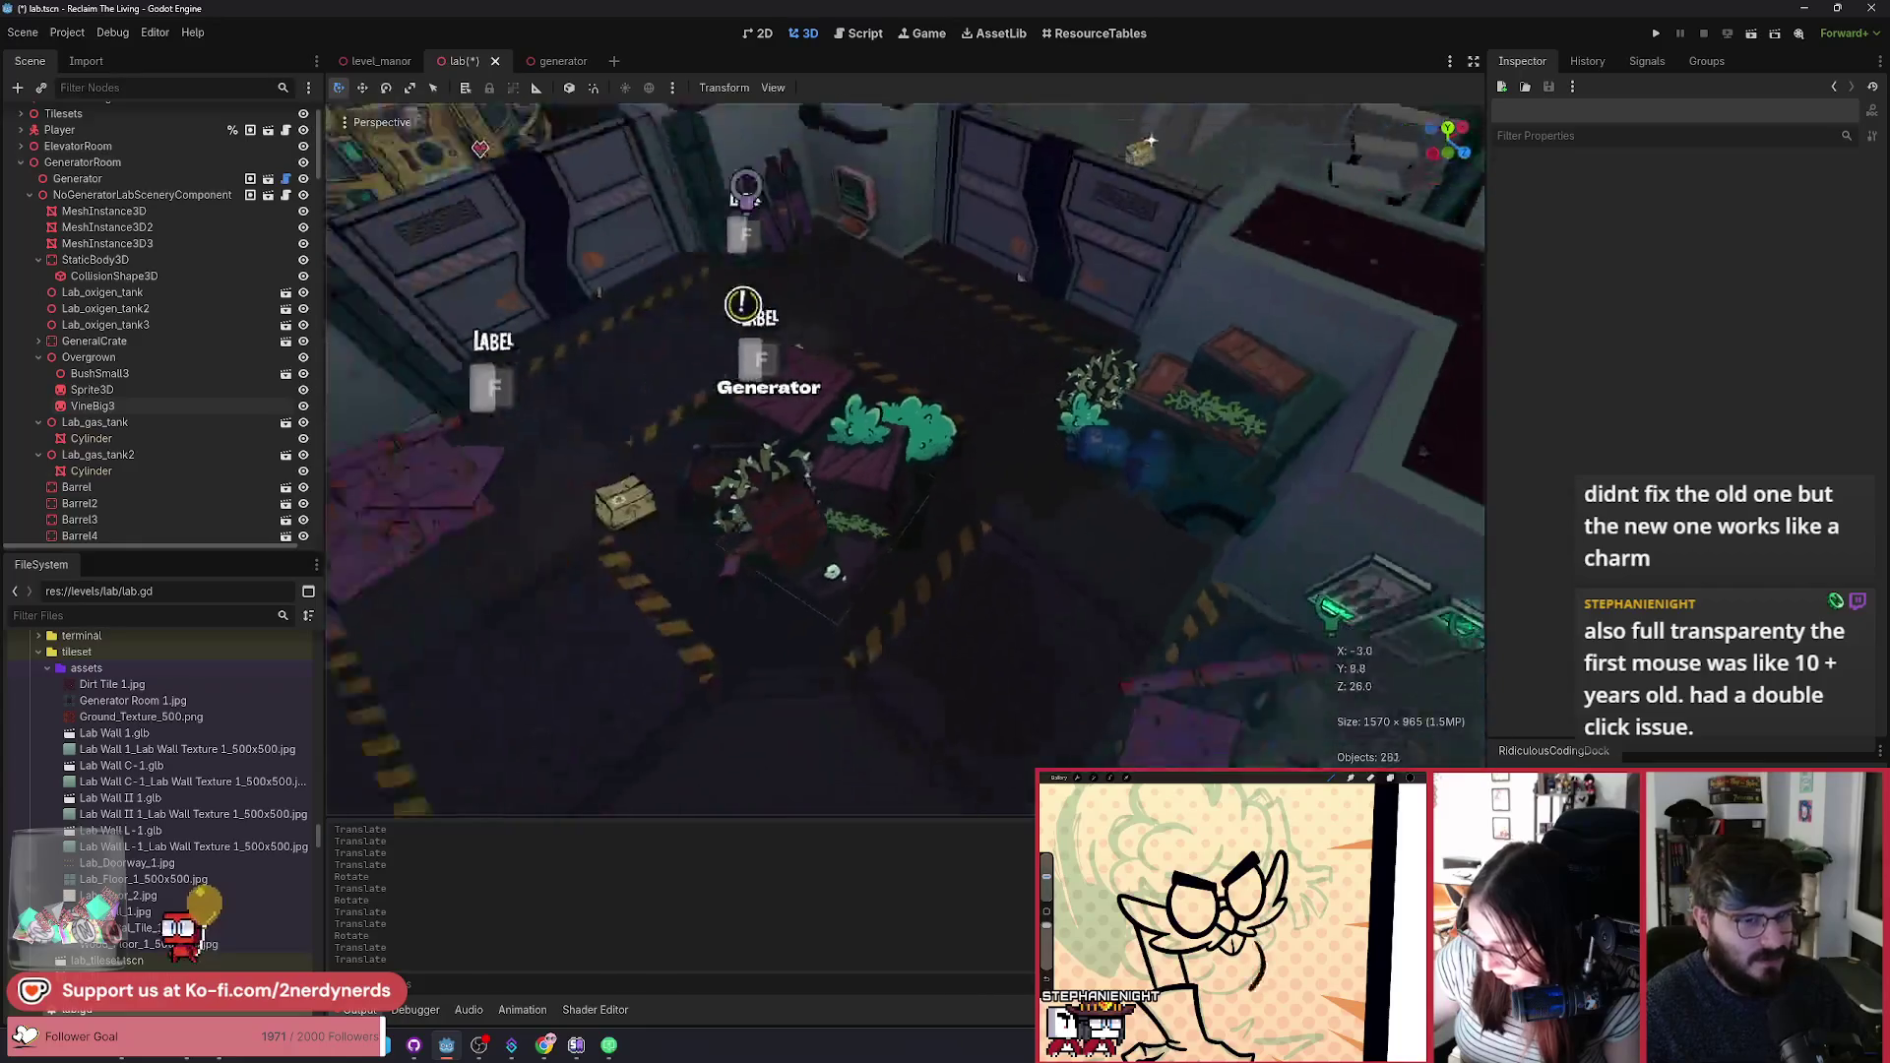
scroll(905, 457, up, 4)
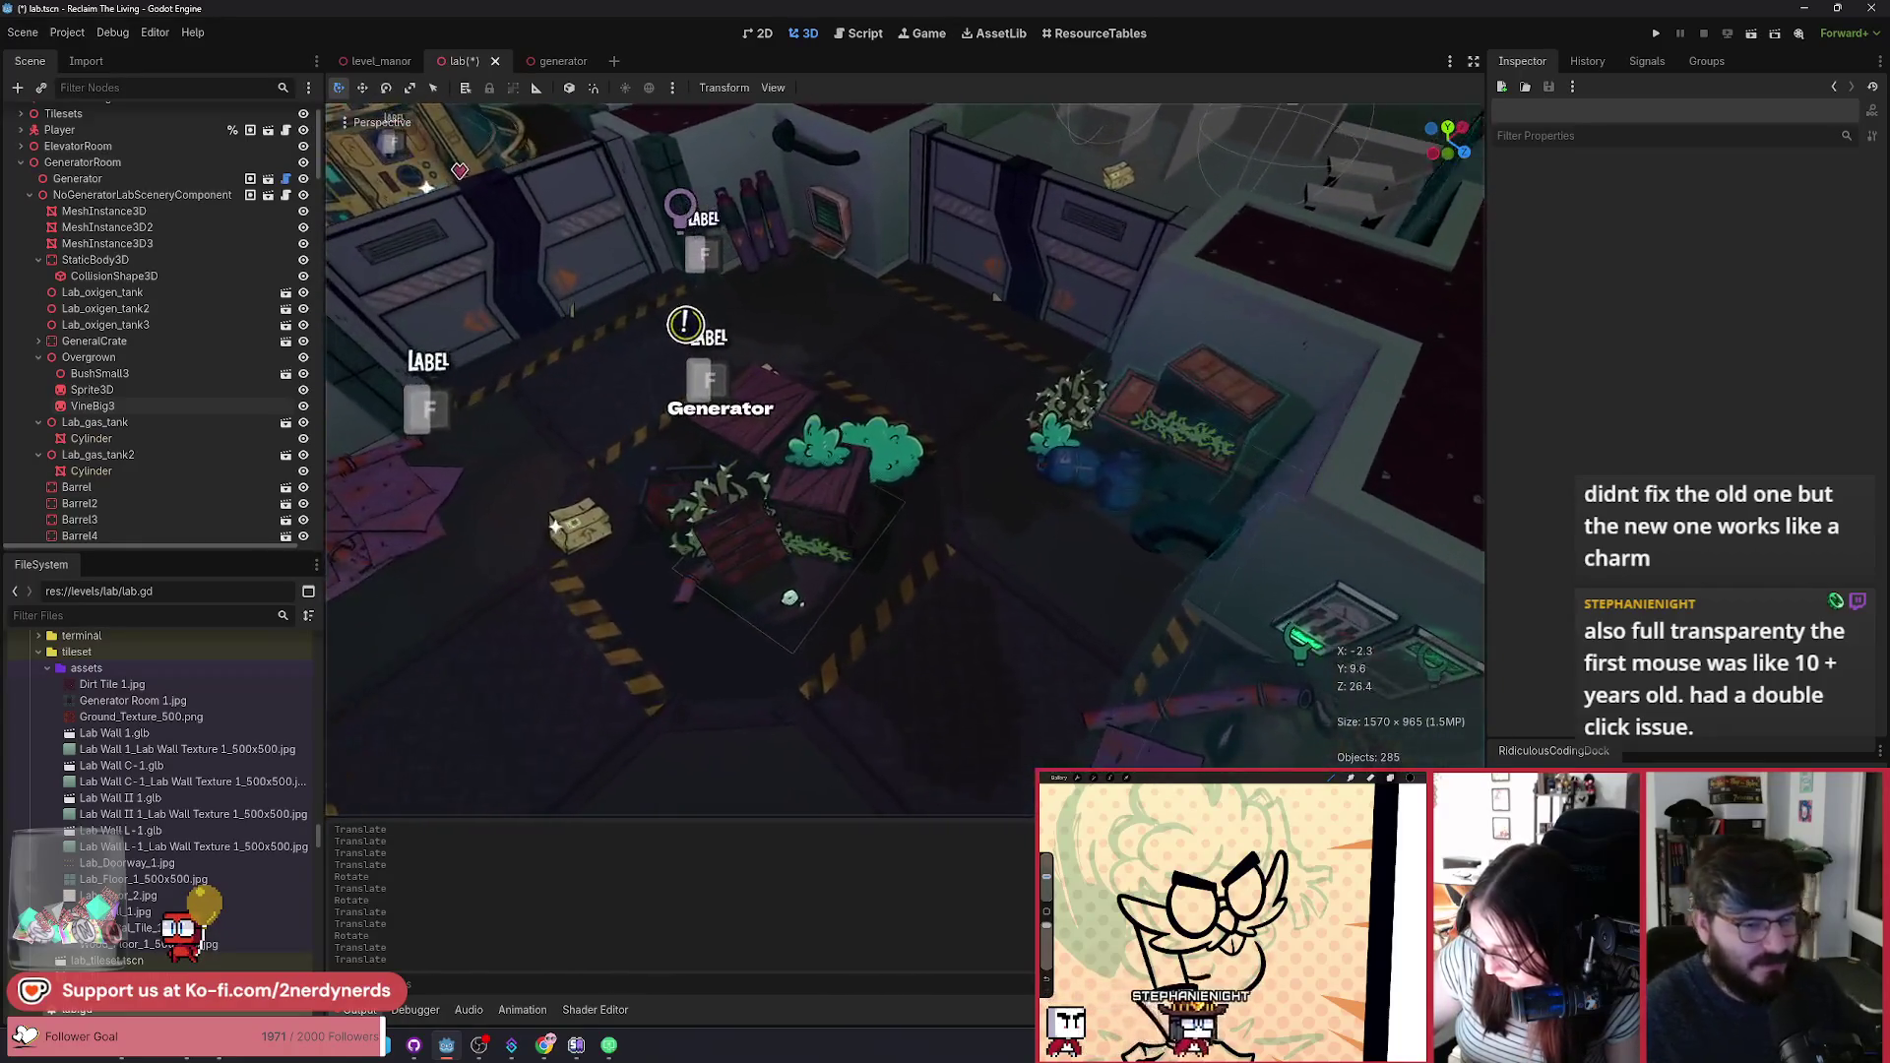
drag(933, 251, 863, 299)
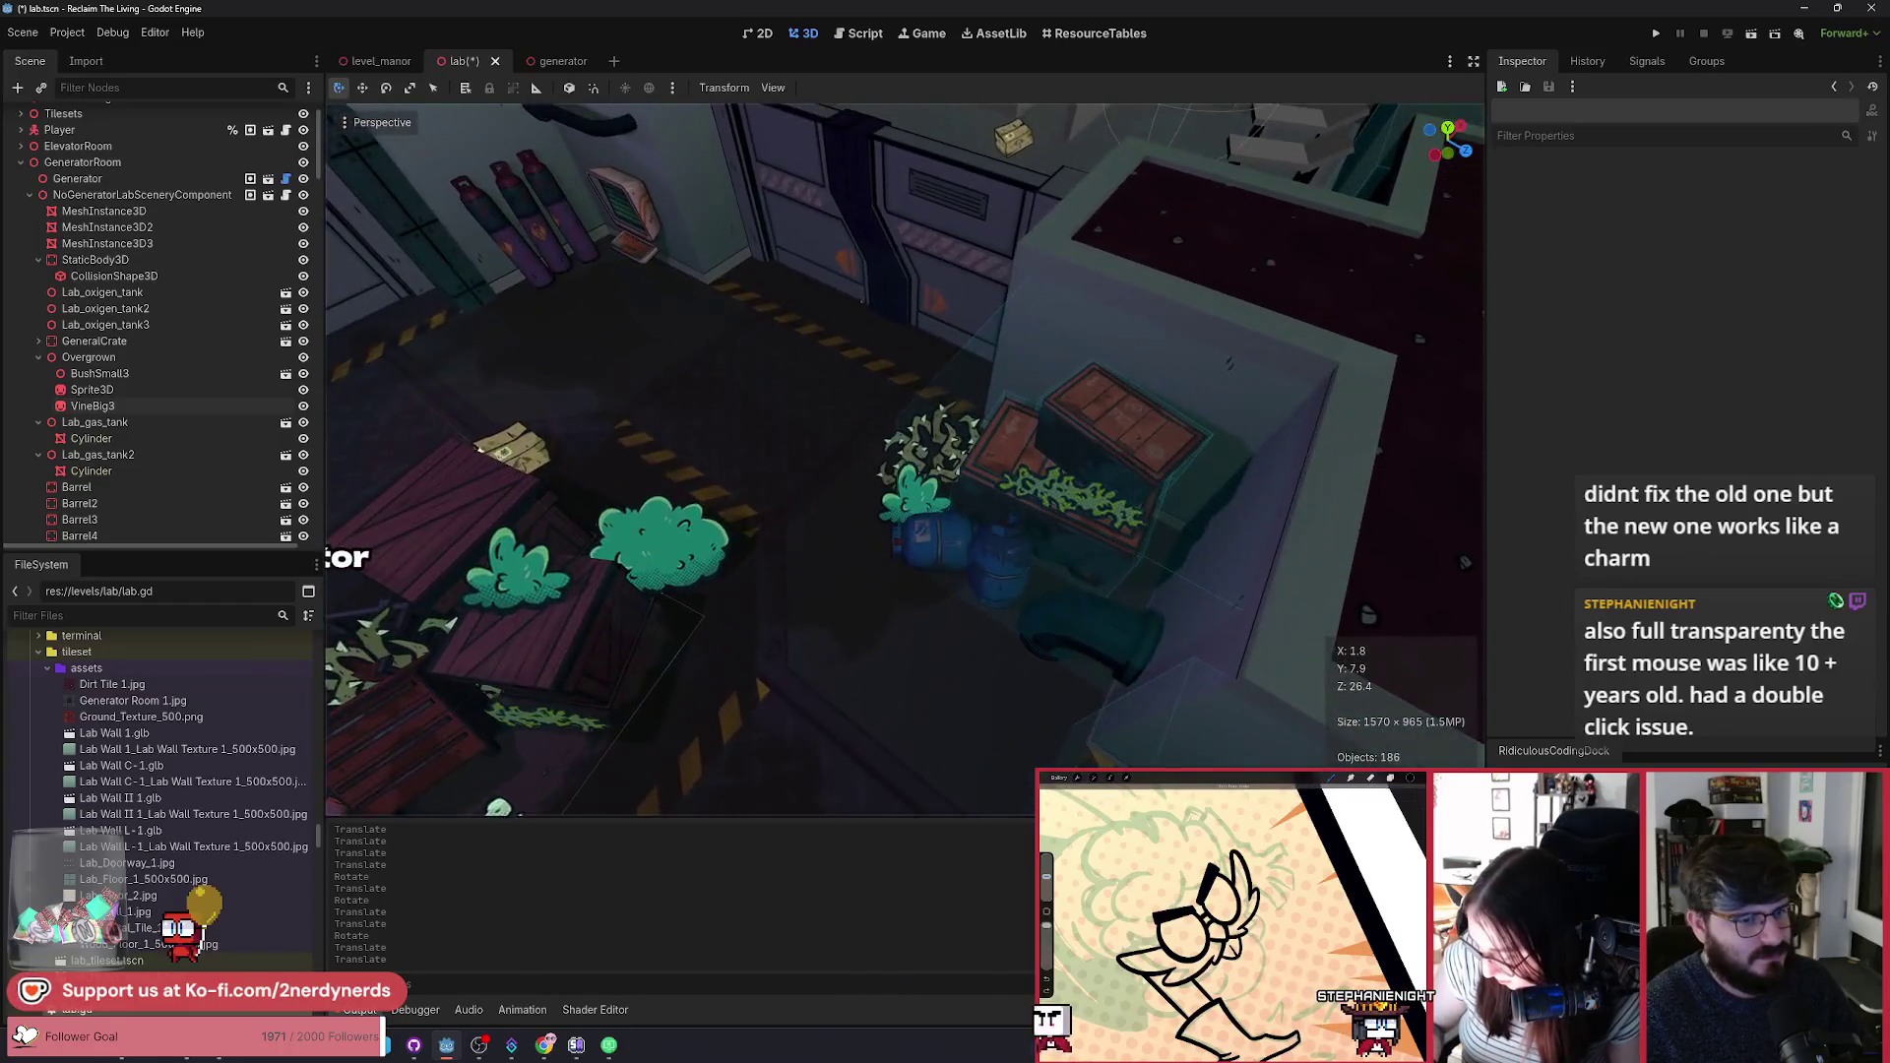
drag(1103, 423, 1147, 440)
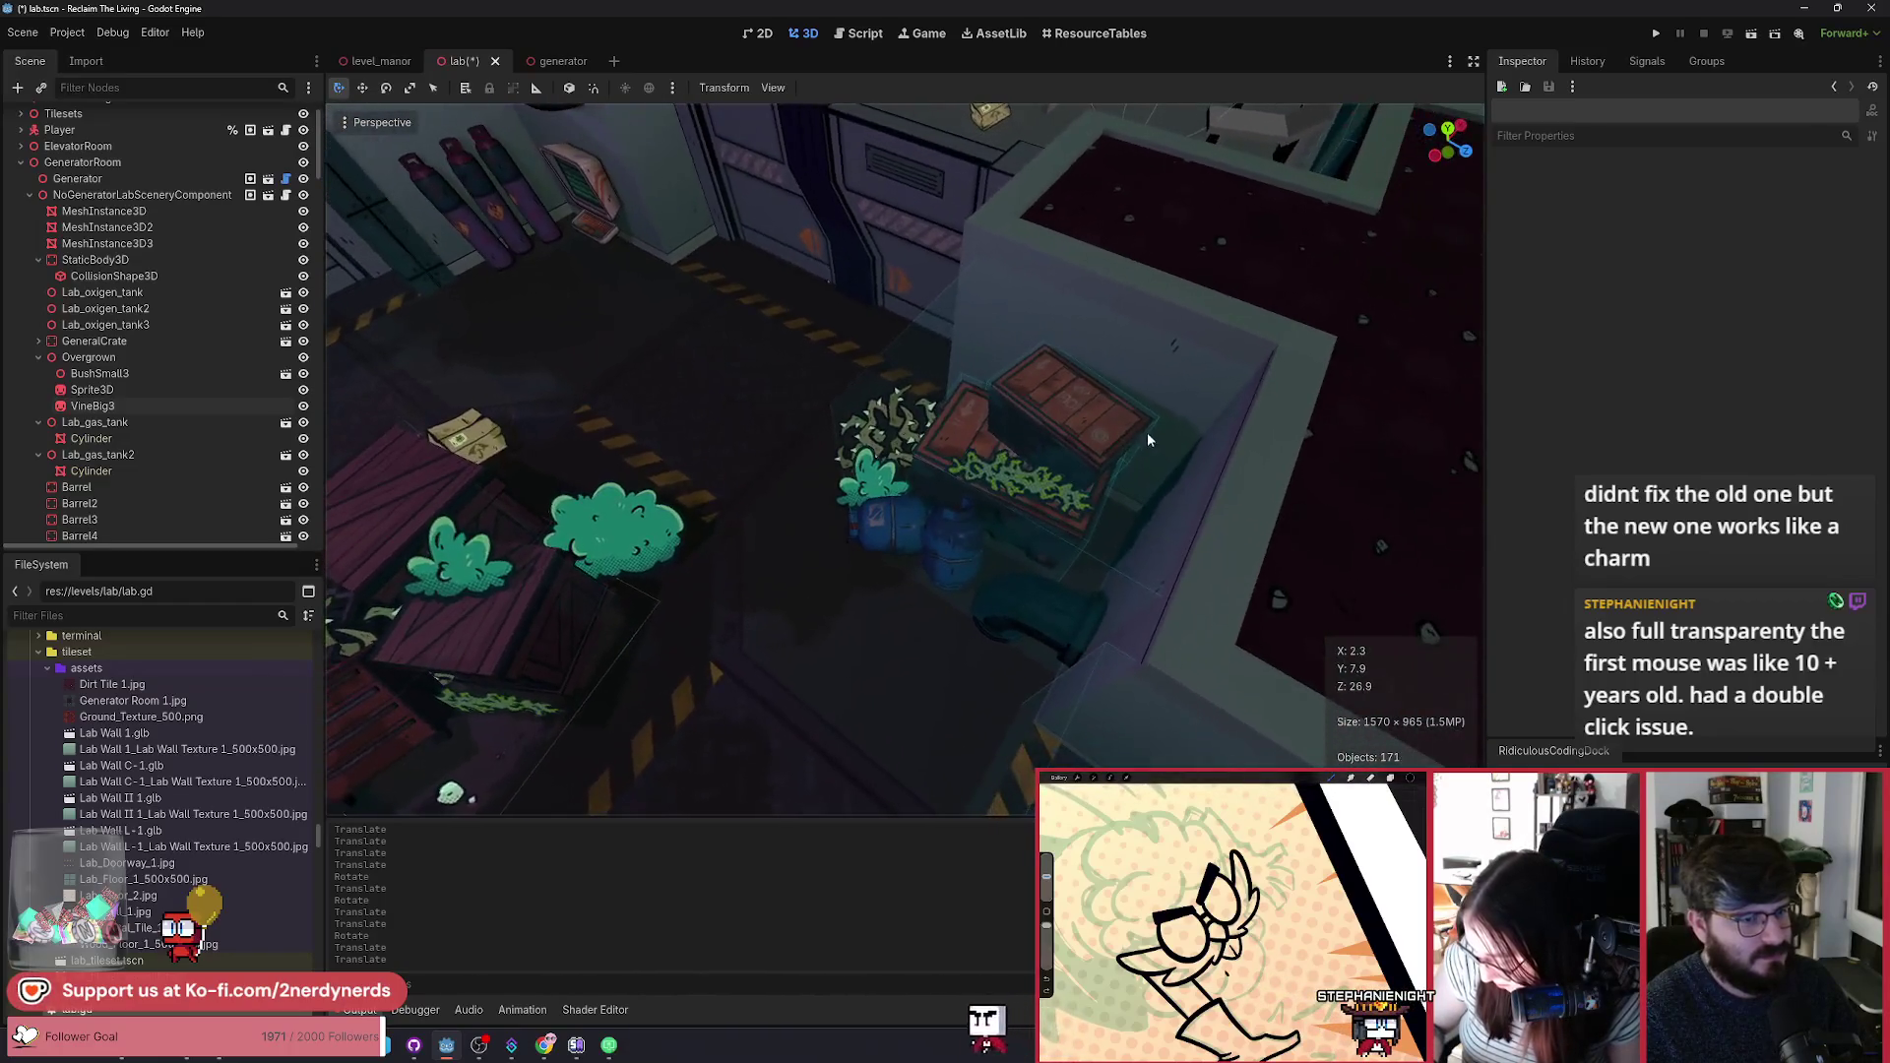
click(128, 388)
key(ctrl+d)
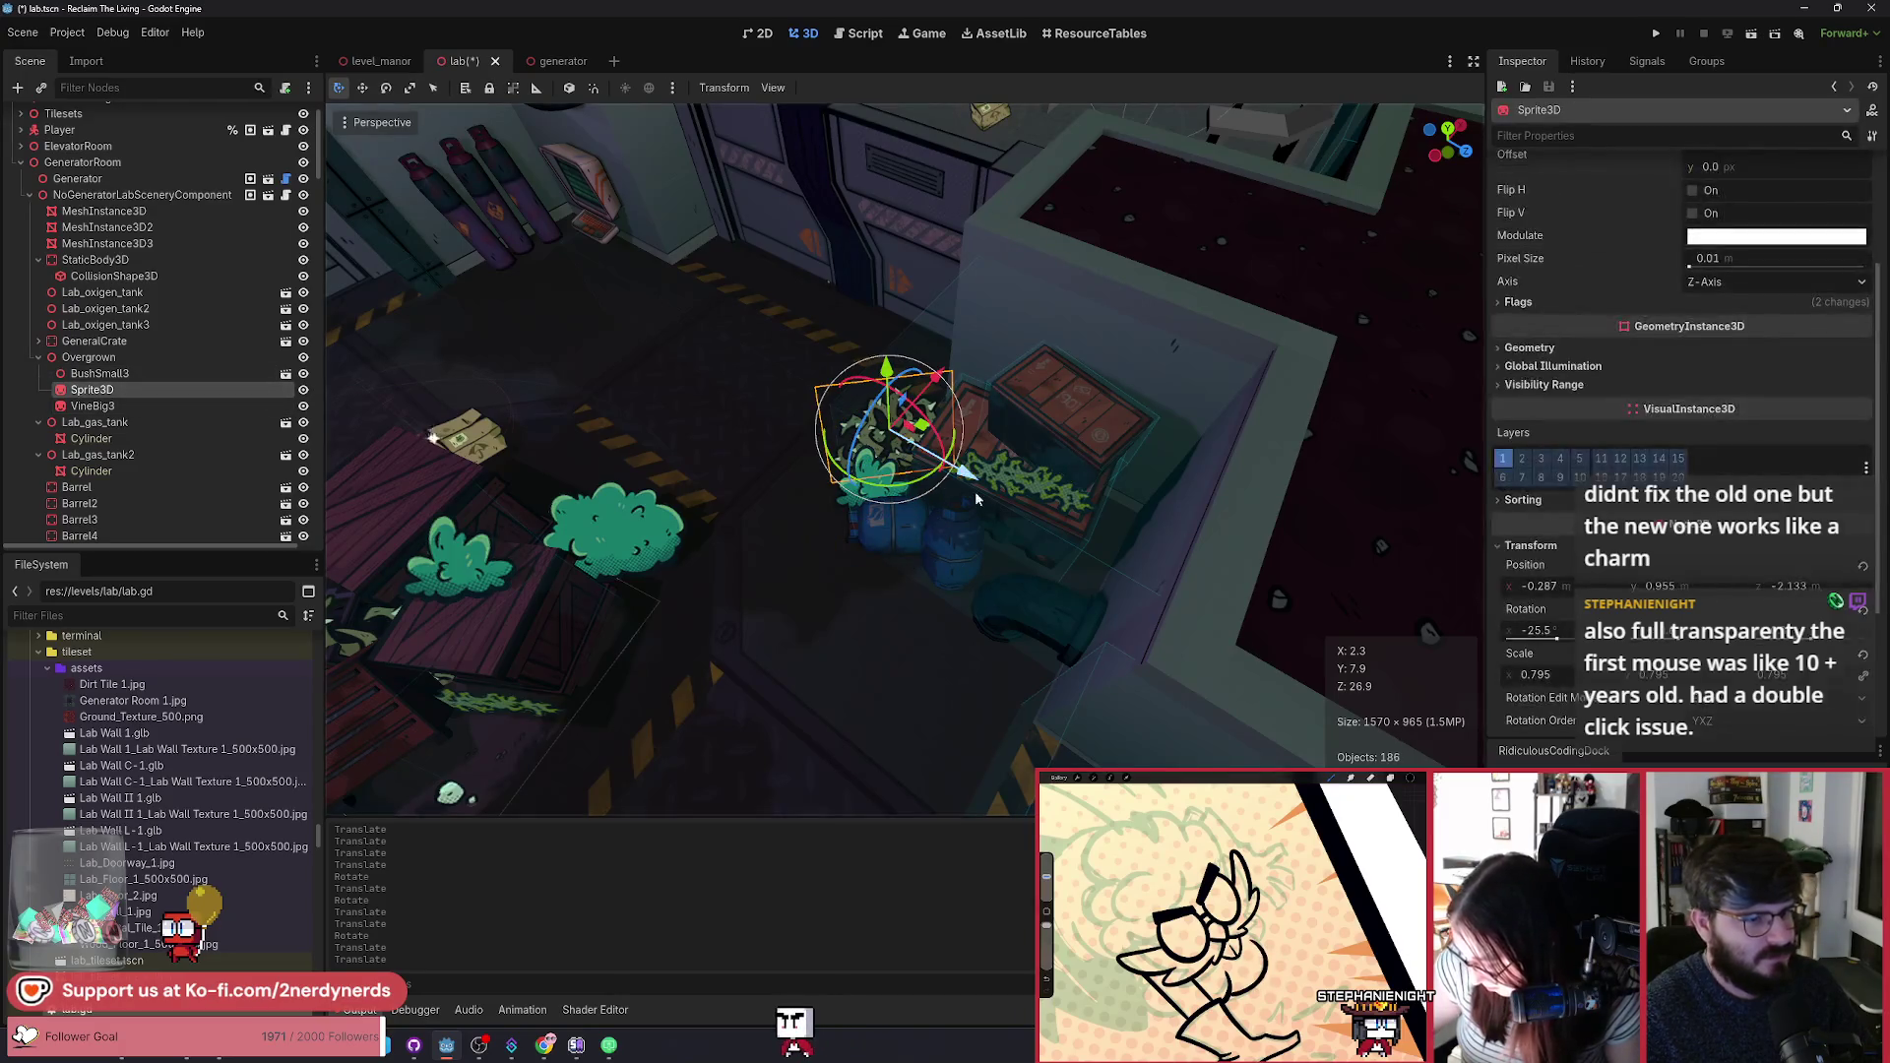
drag(928, 482, 840, 525)
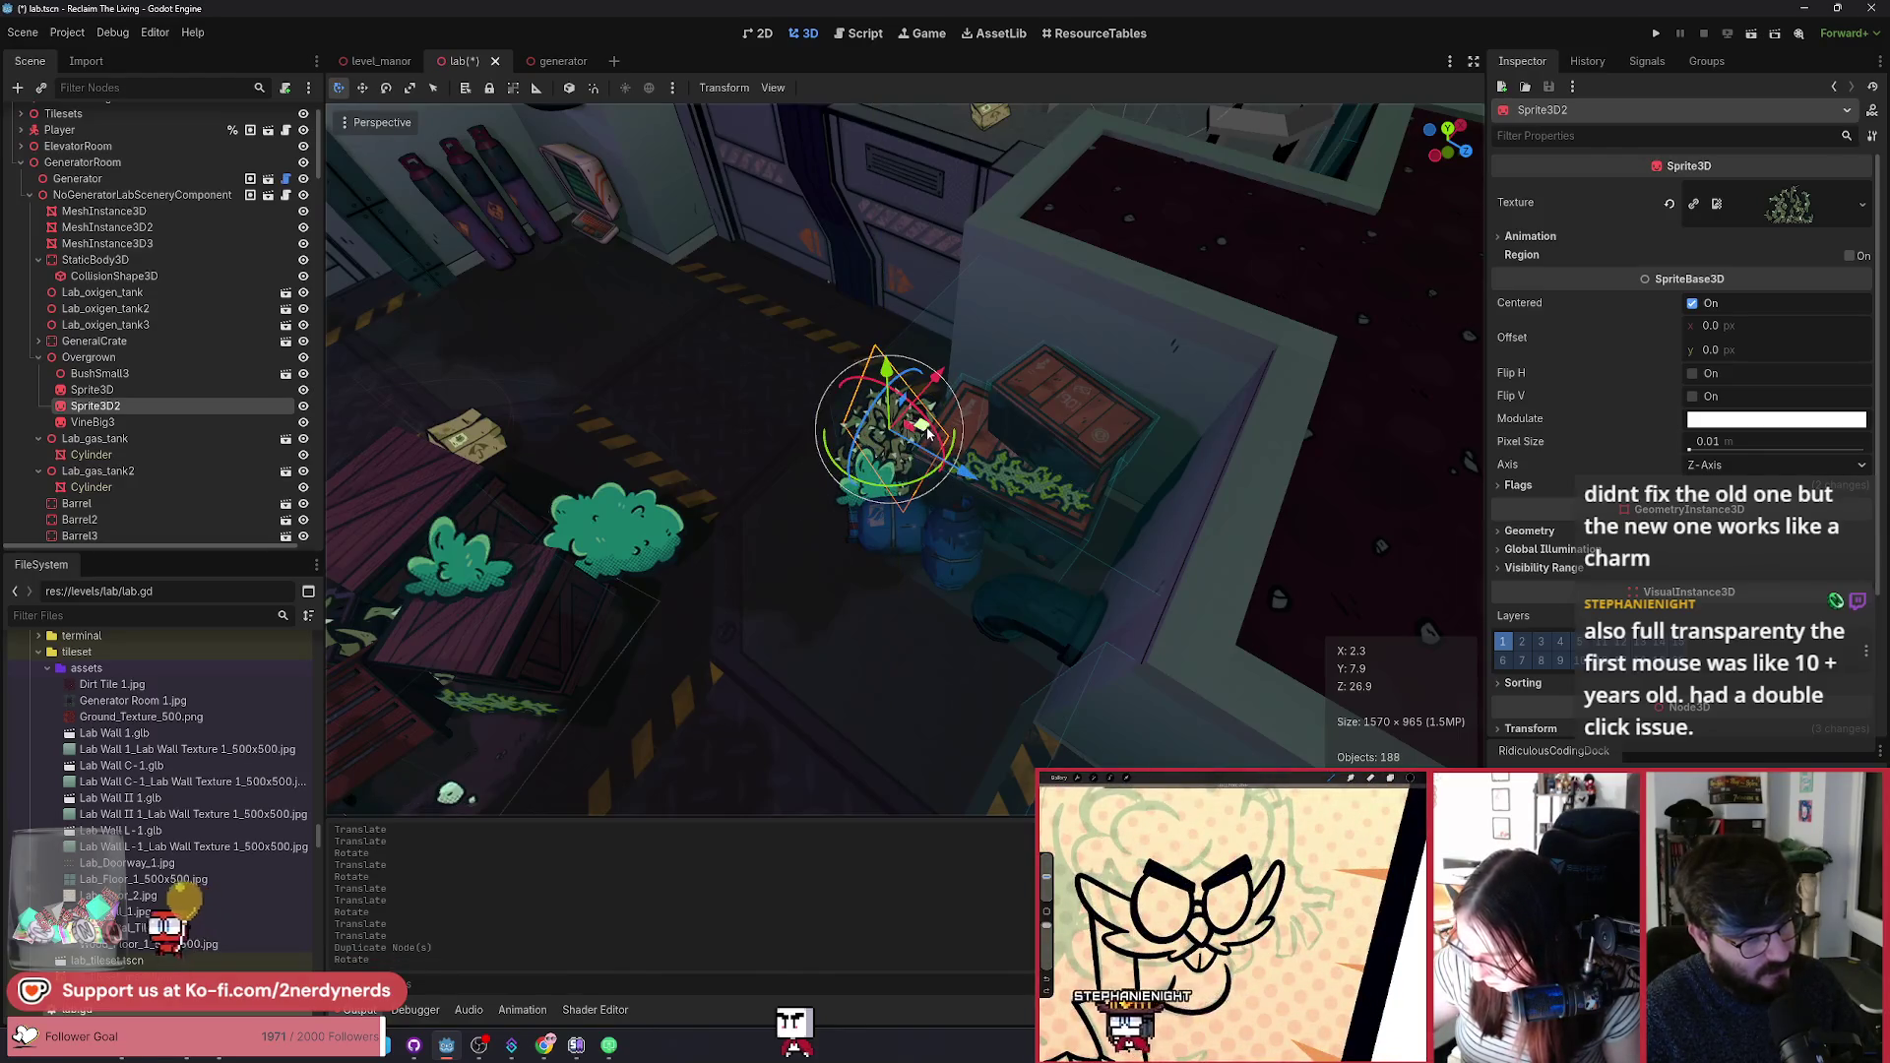
mouse_move(927, 433)
mouse_down()
mouse_move(1122, 469)
mouse_move(1165, 528)
mouse_move(902, 320)
mouse_move(955, 343)
mouse_up()
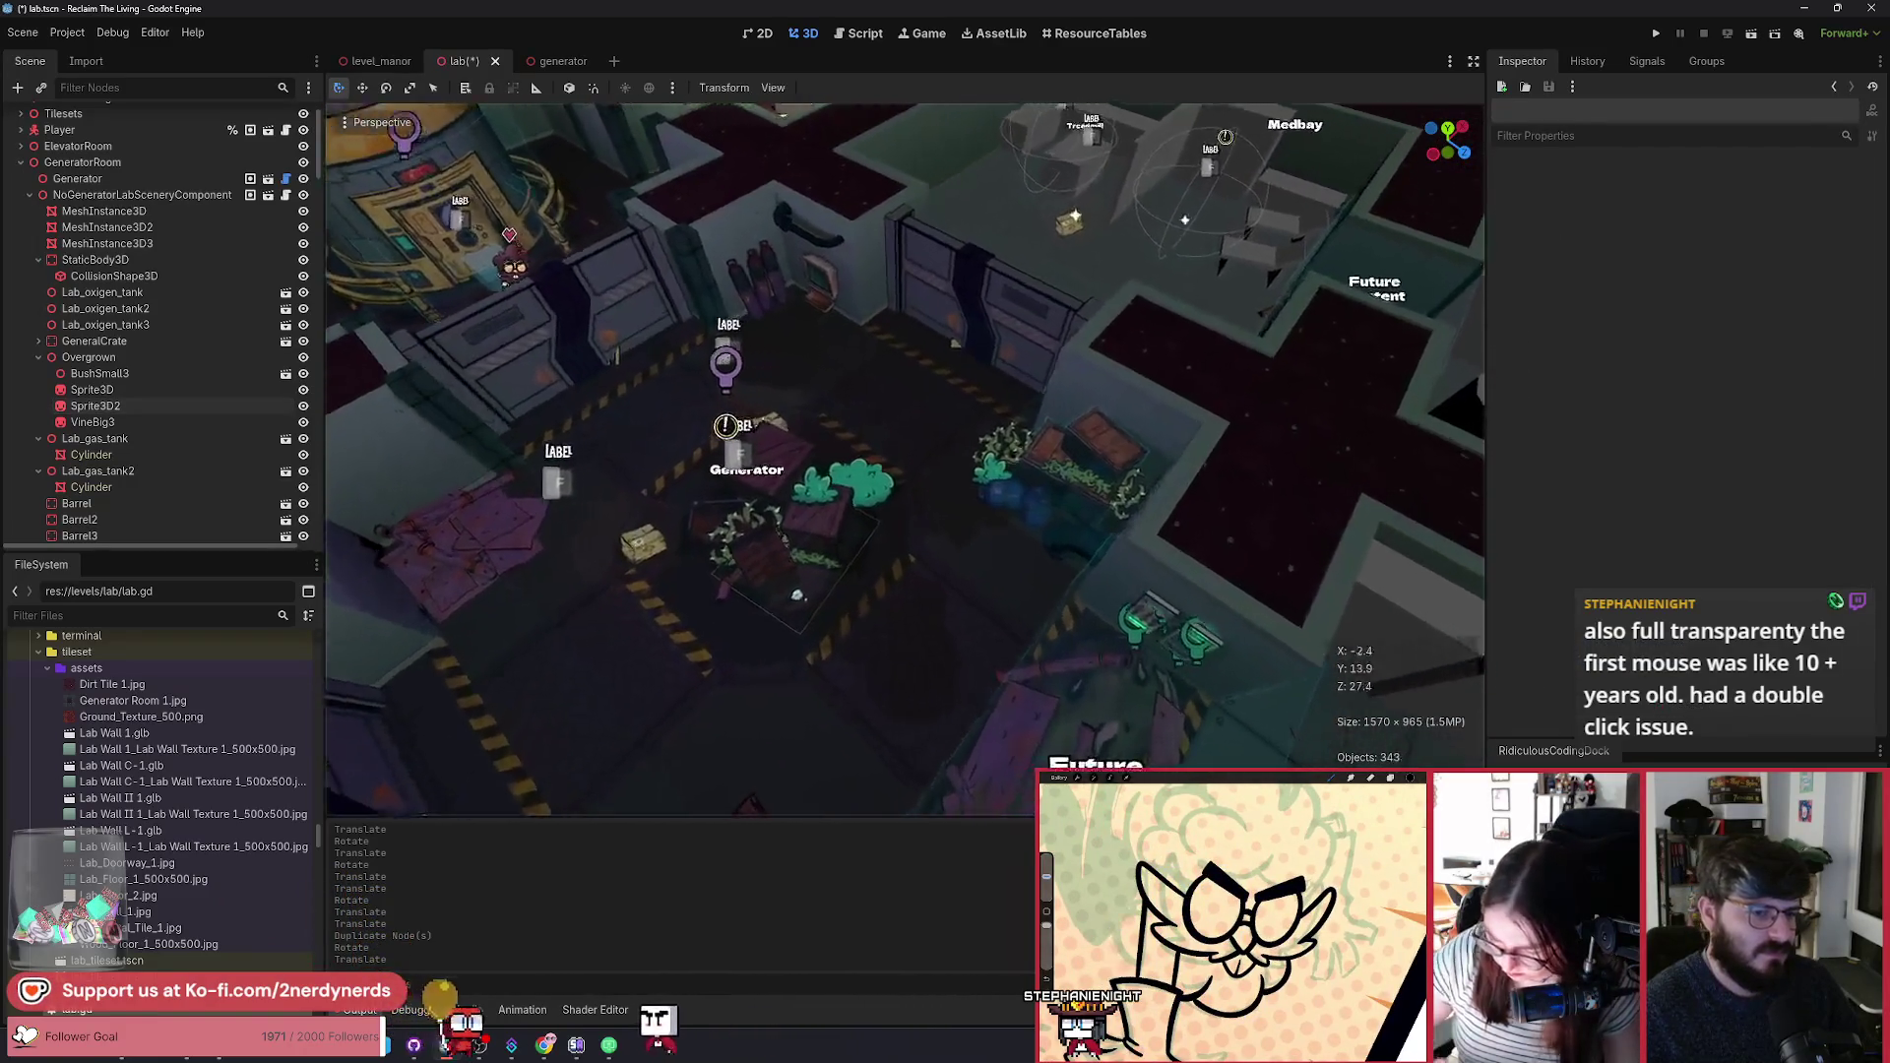
scroll(955, 343, up, 5)
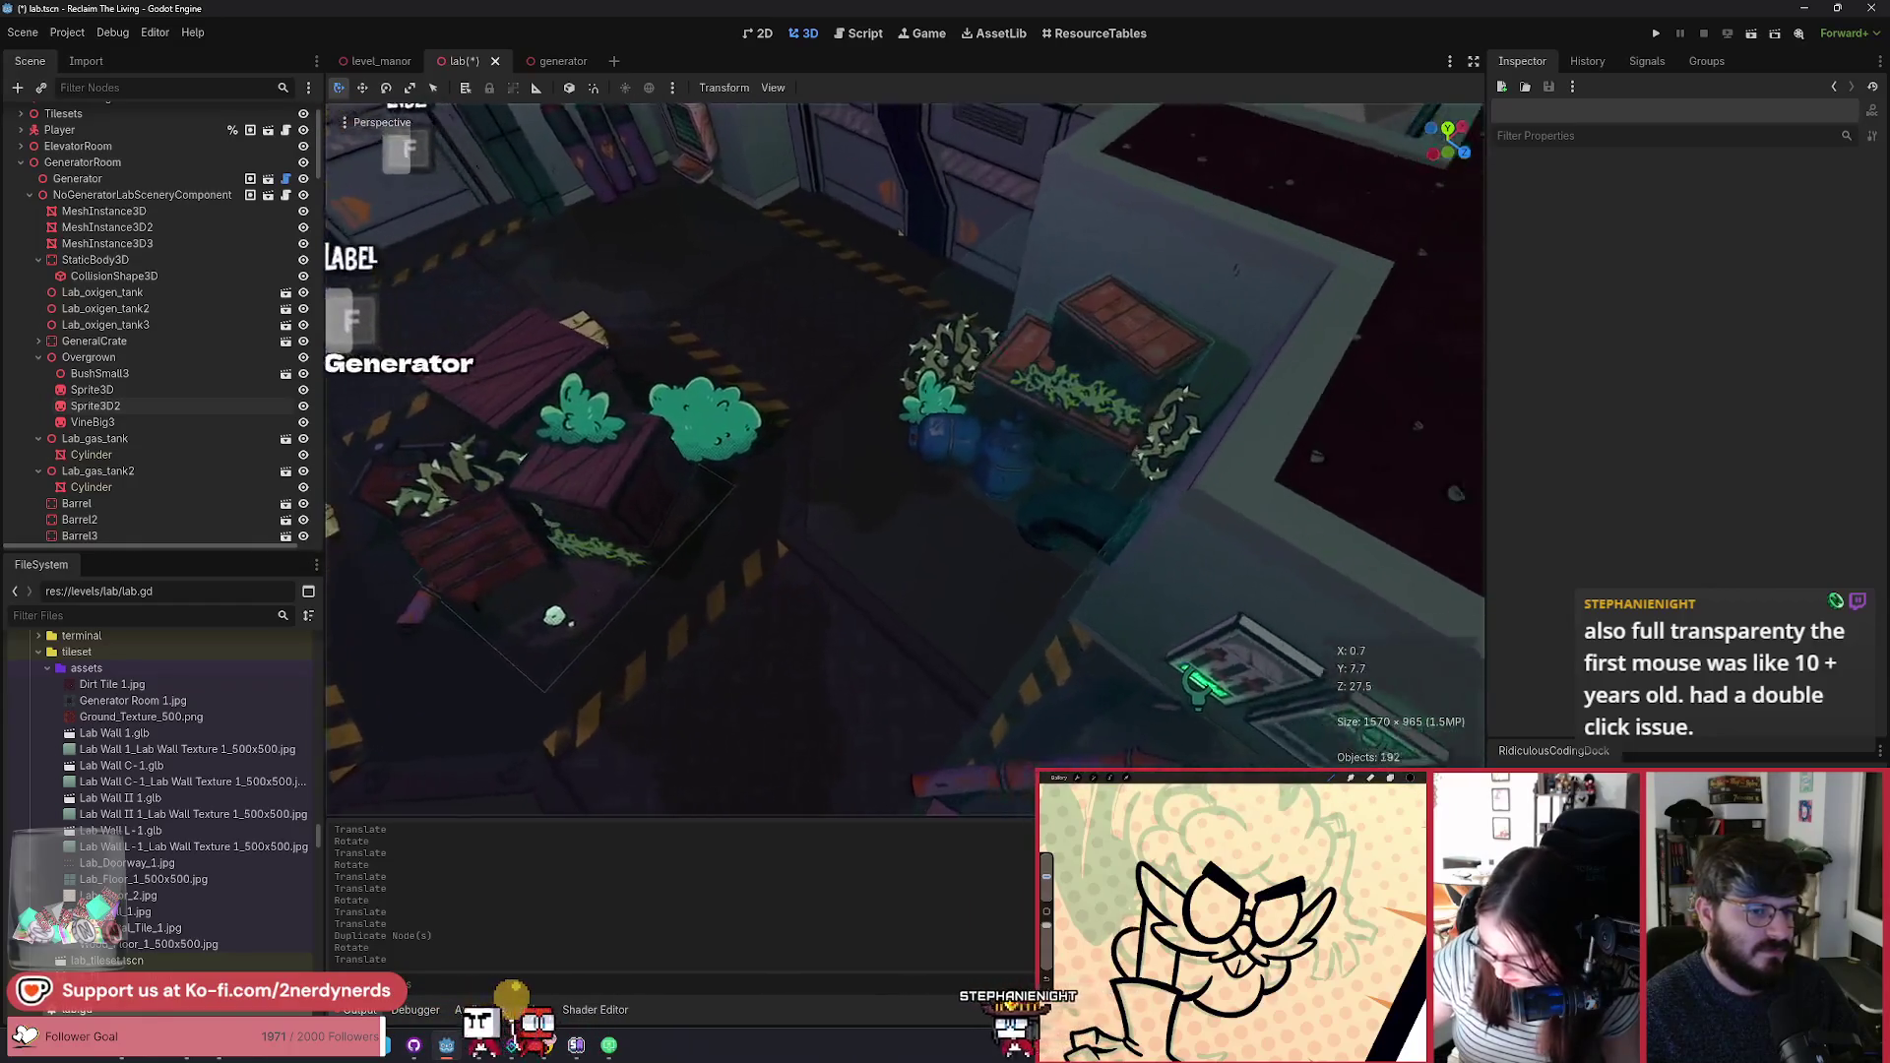
Step: Instance RockSmall under Overgrown and set it on the floor beside the Generator crates
click(89, 357)
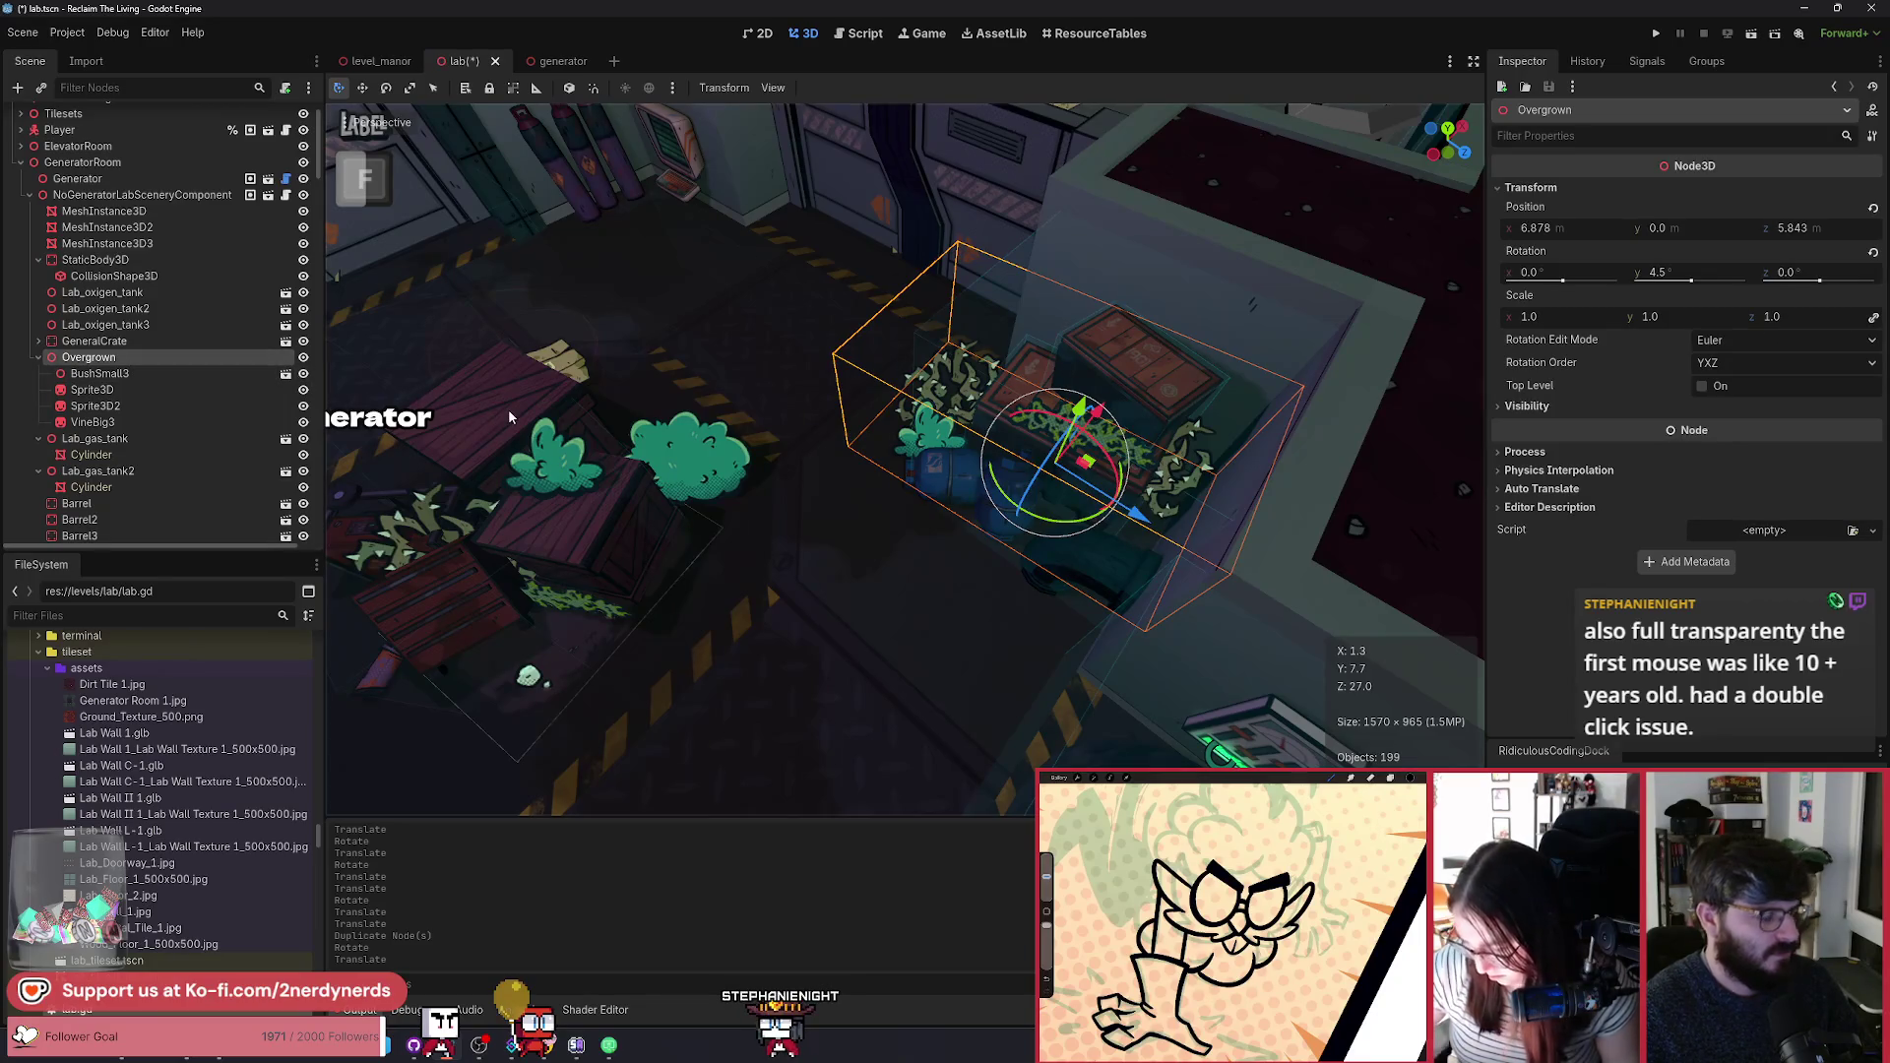
key(ctrl+shift+a)
key(Return)
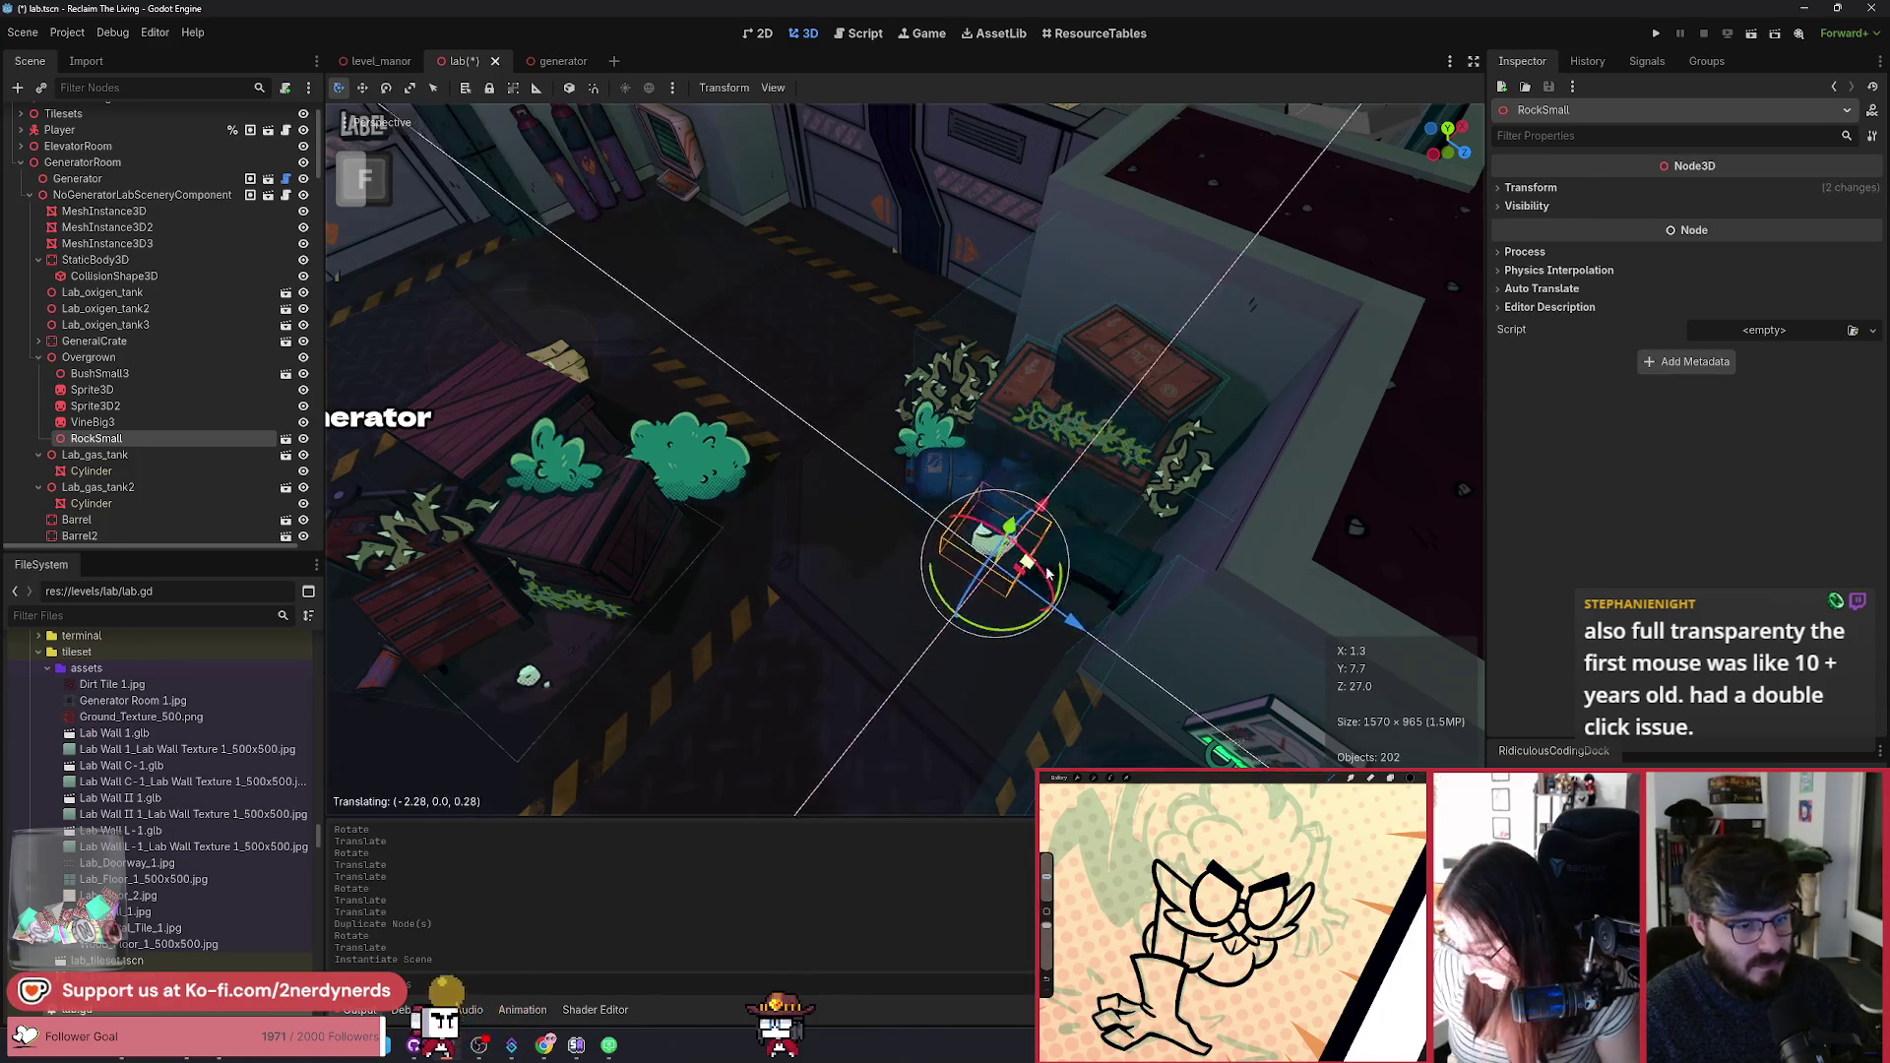
drag(1046, 571, 988, 549)
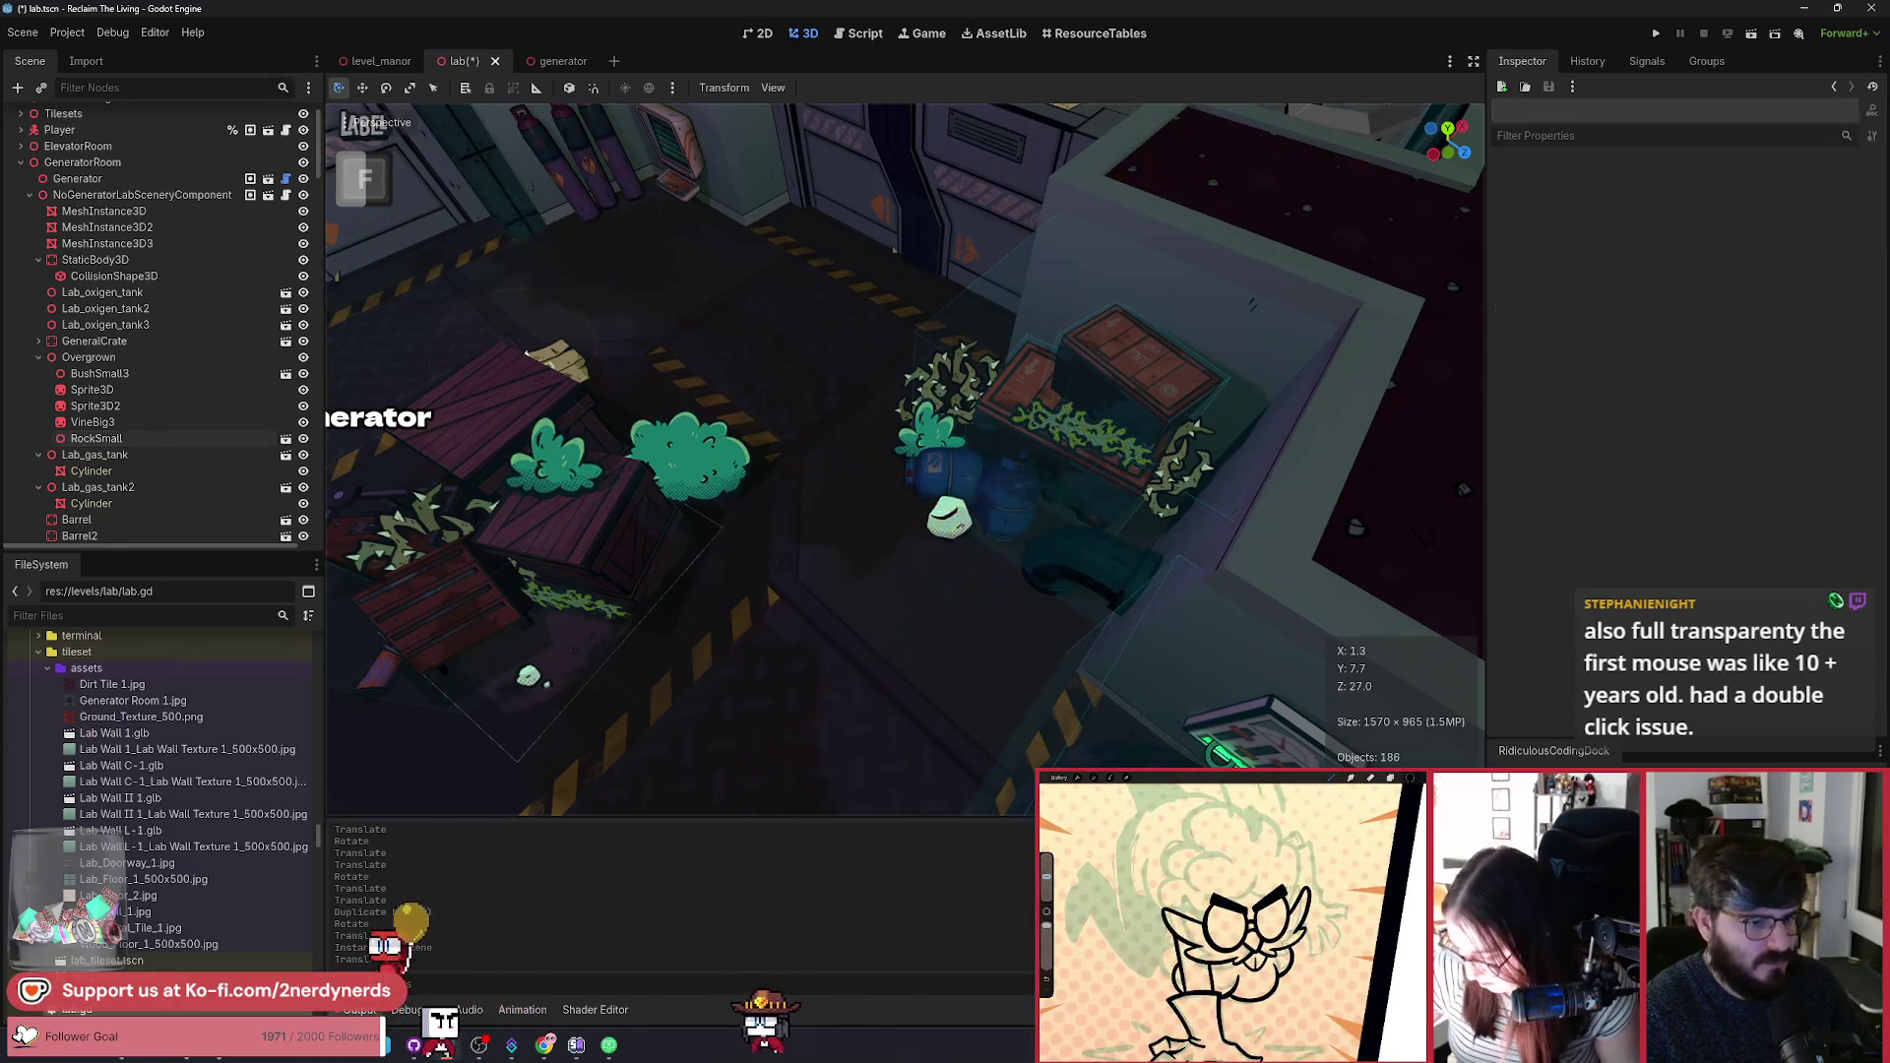
scroll(905, 458, down, 5)
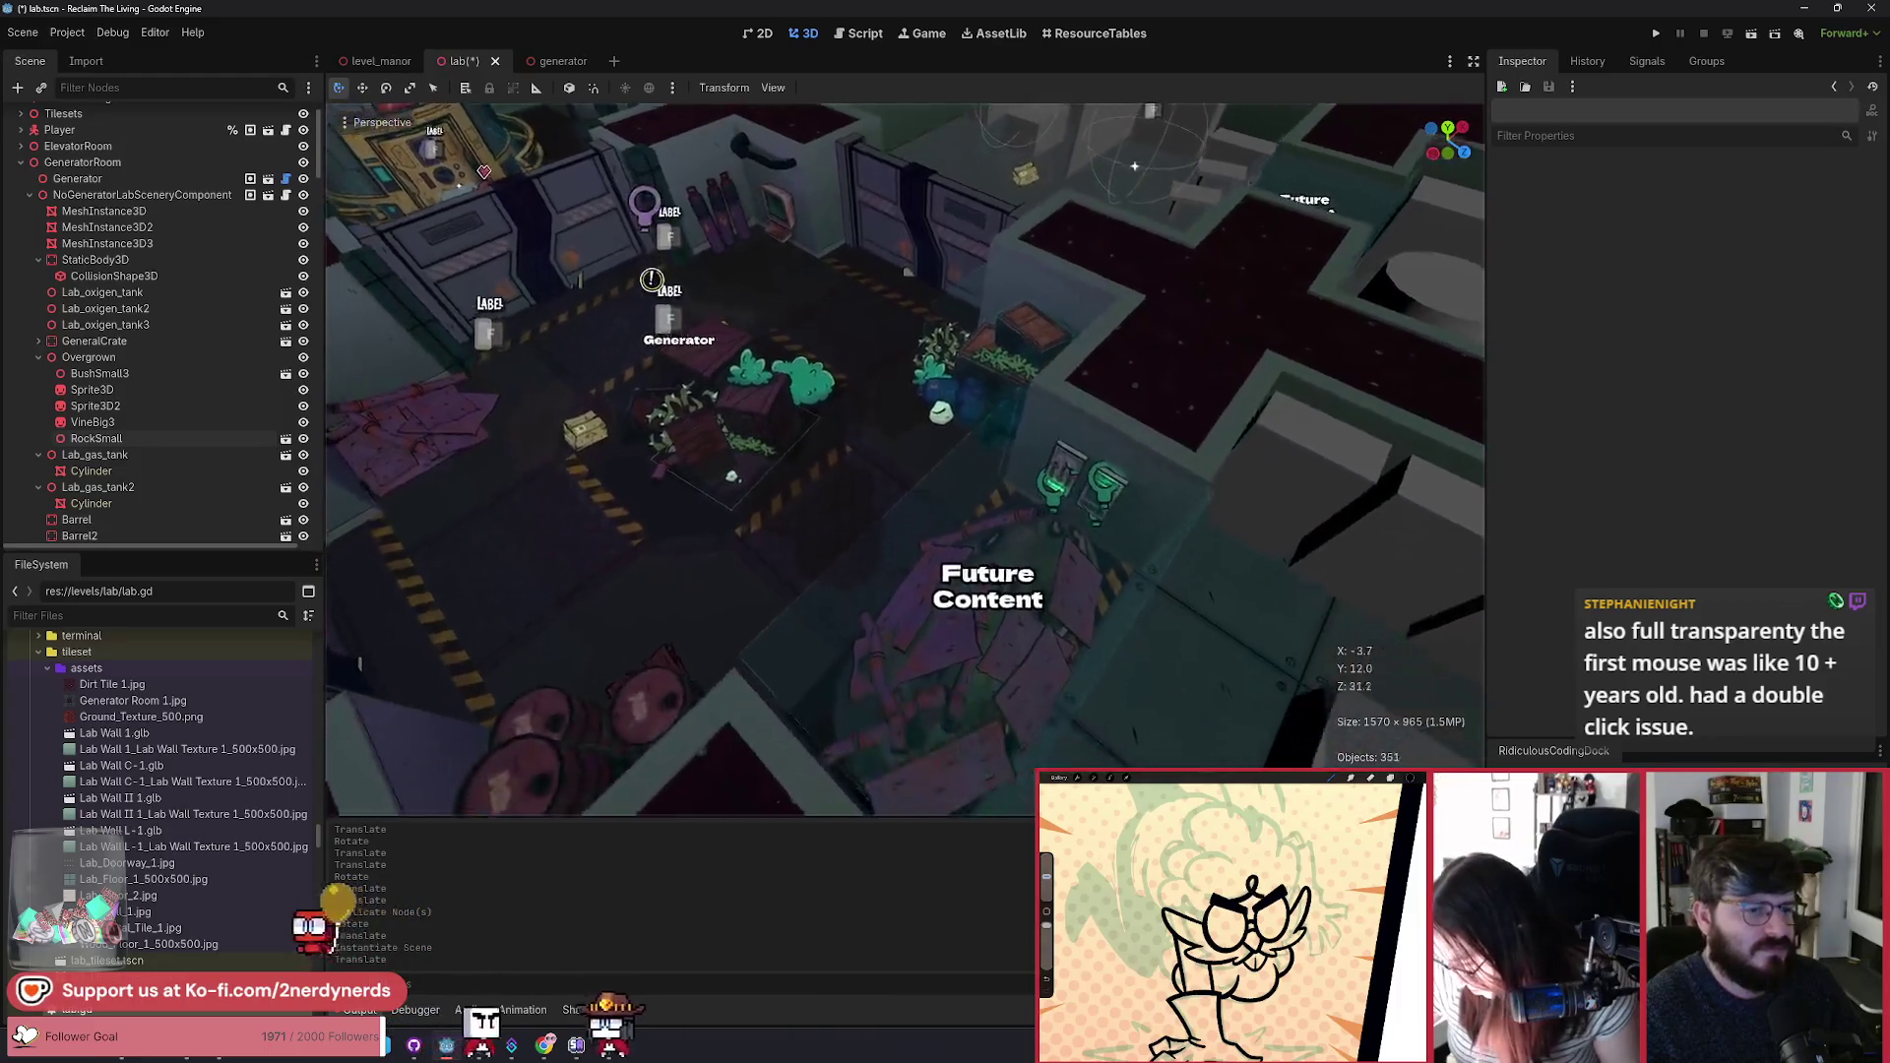
scroll(905, 458, up, 5)
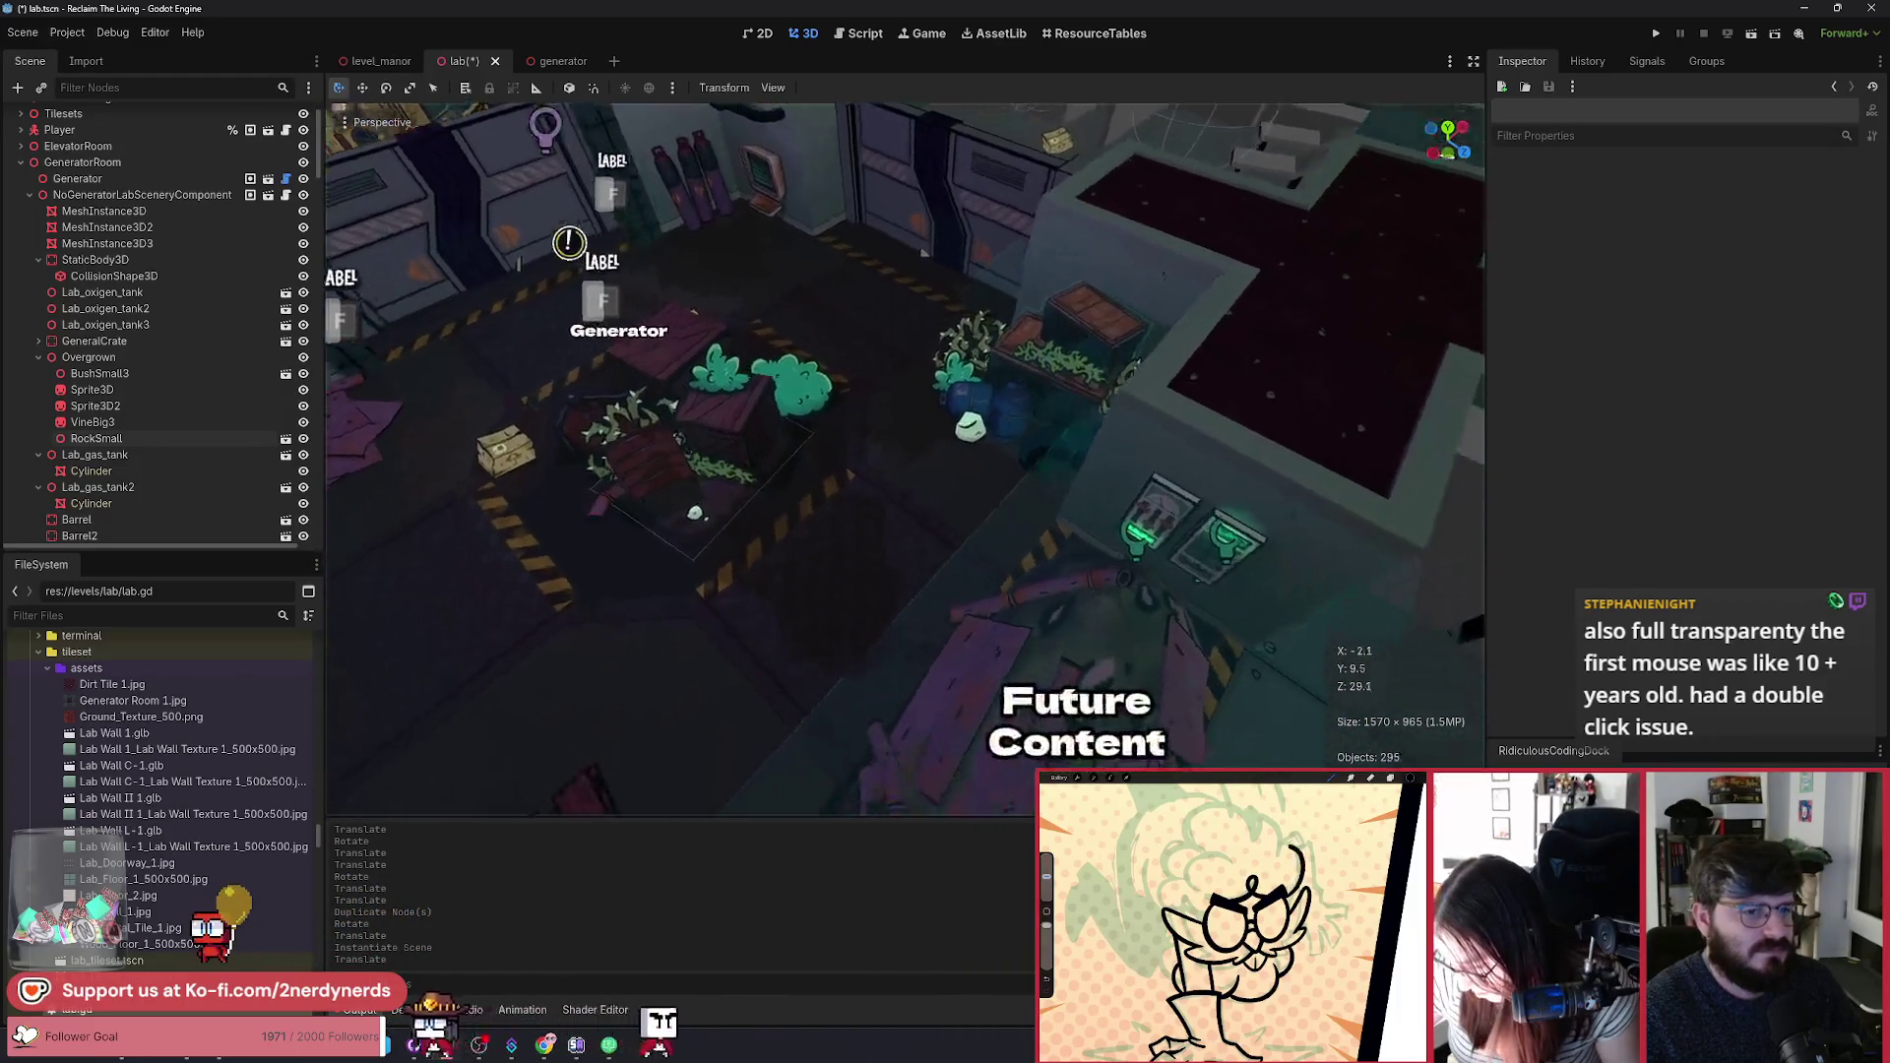
scroll(1139, 601, up, 4)
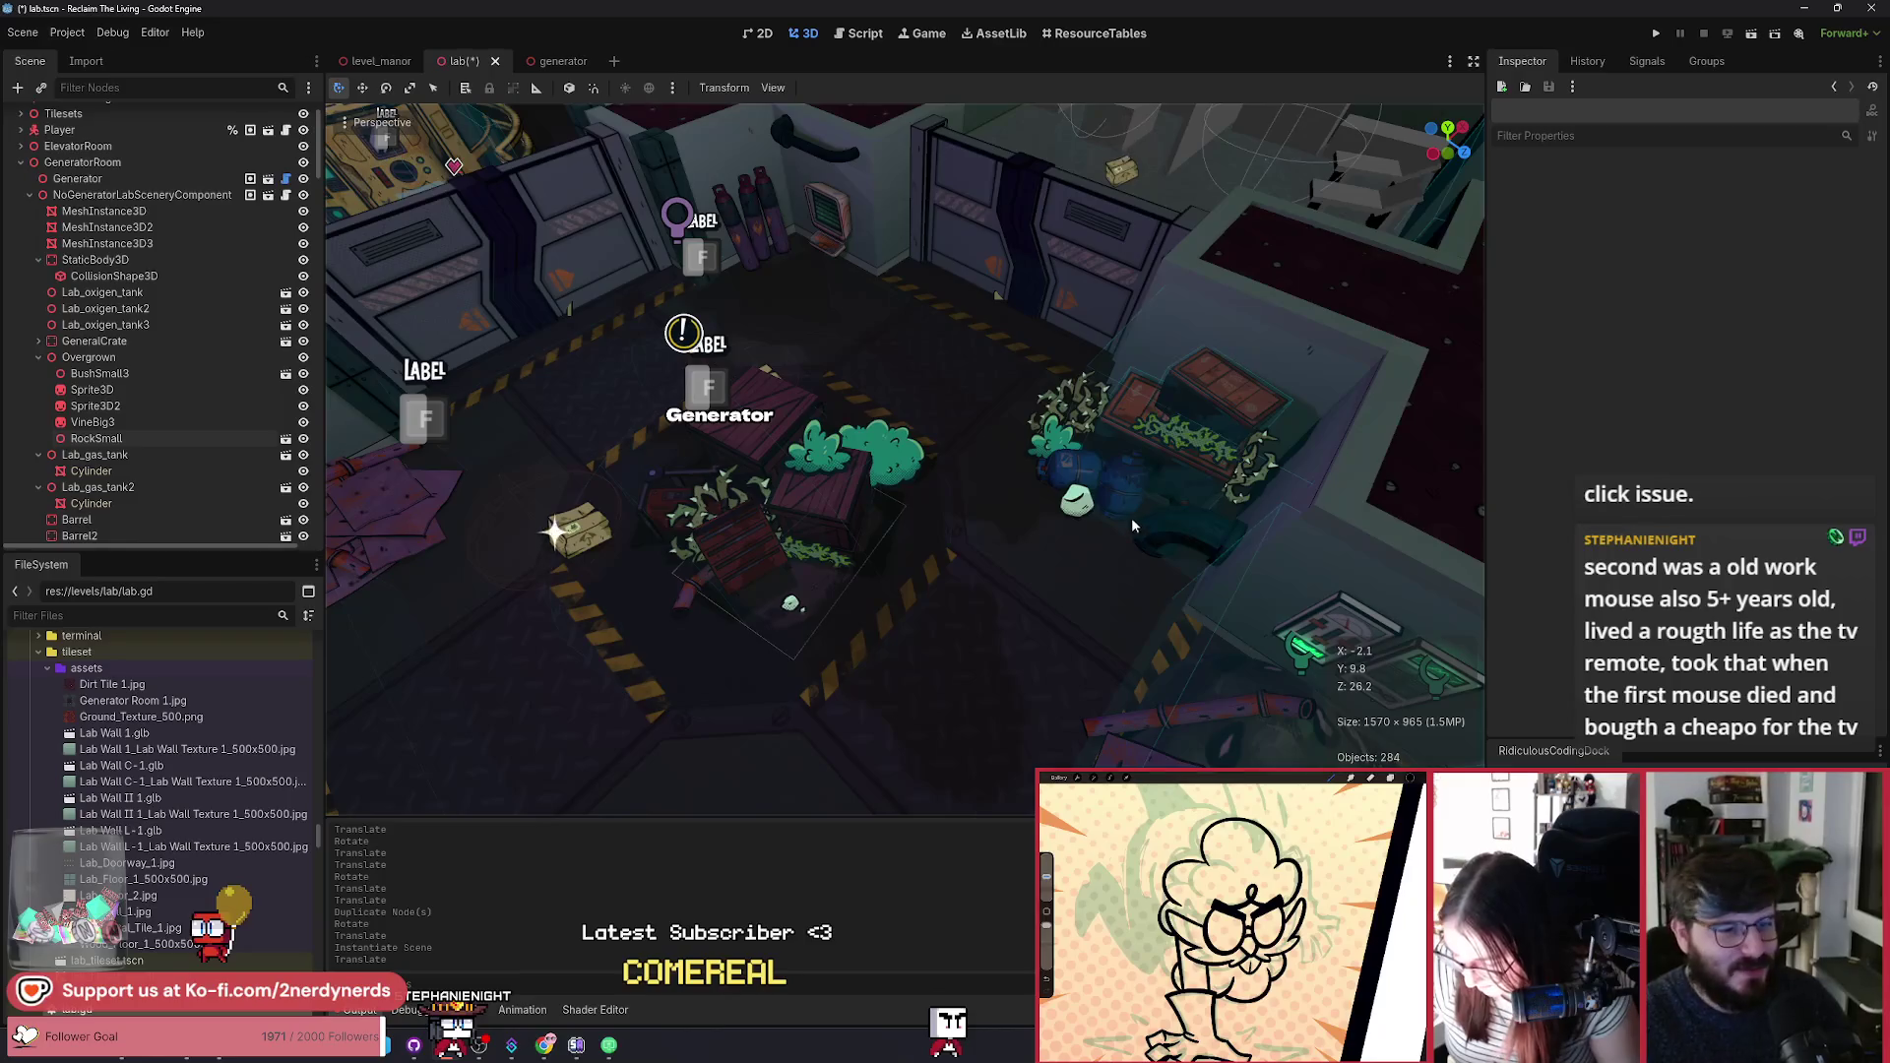
scroll(1031, 527, up, 3)
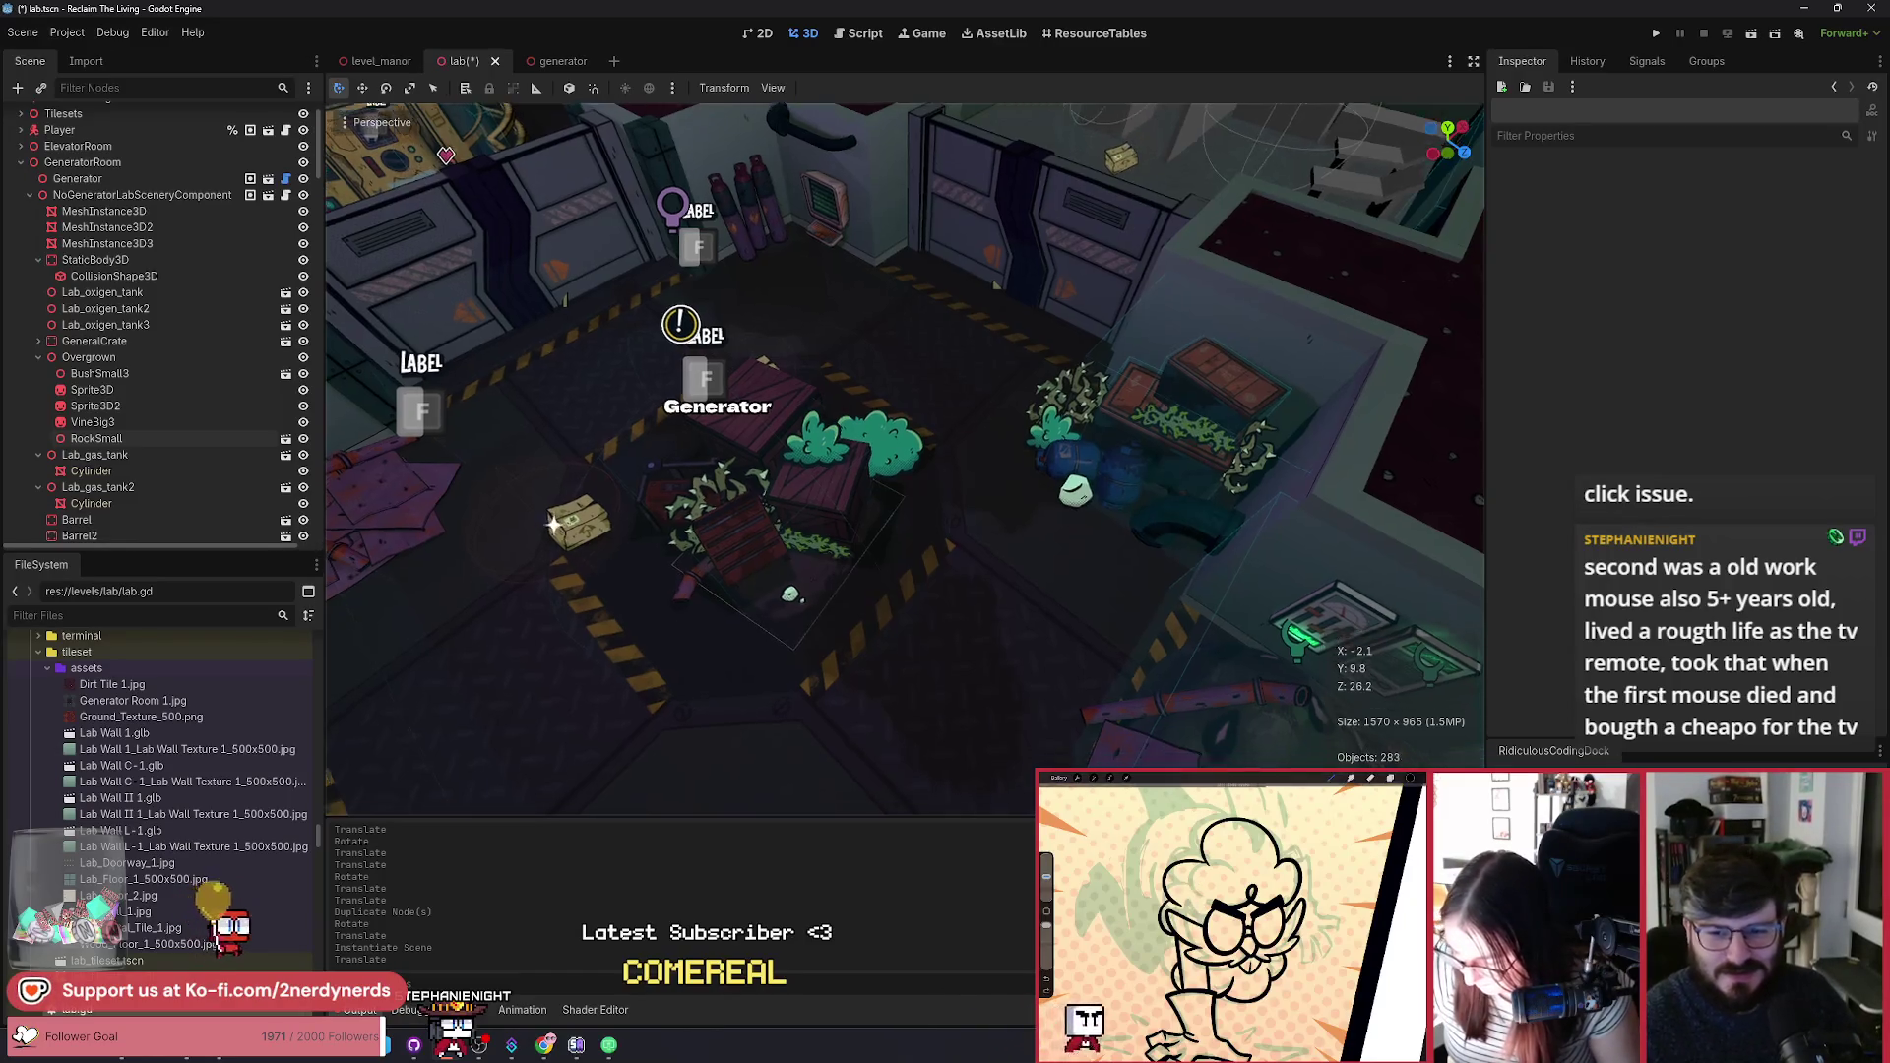
mouse_move(1029, 239)
mouse_down()
mouse_move(1072, 258)
mouse_move(1024, 245)
mouse_up()
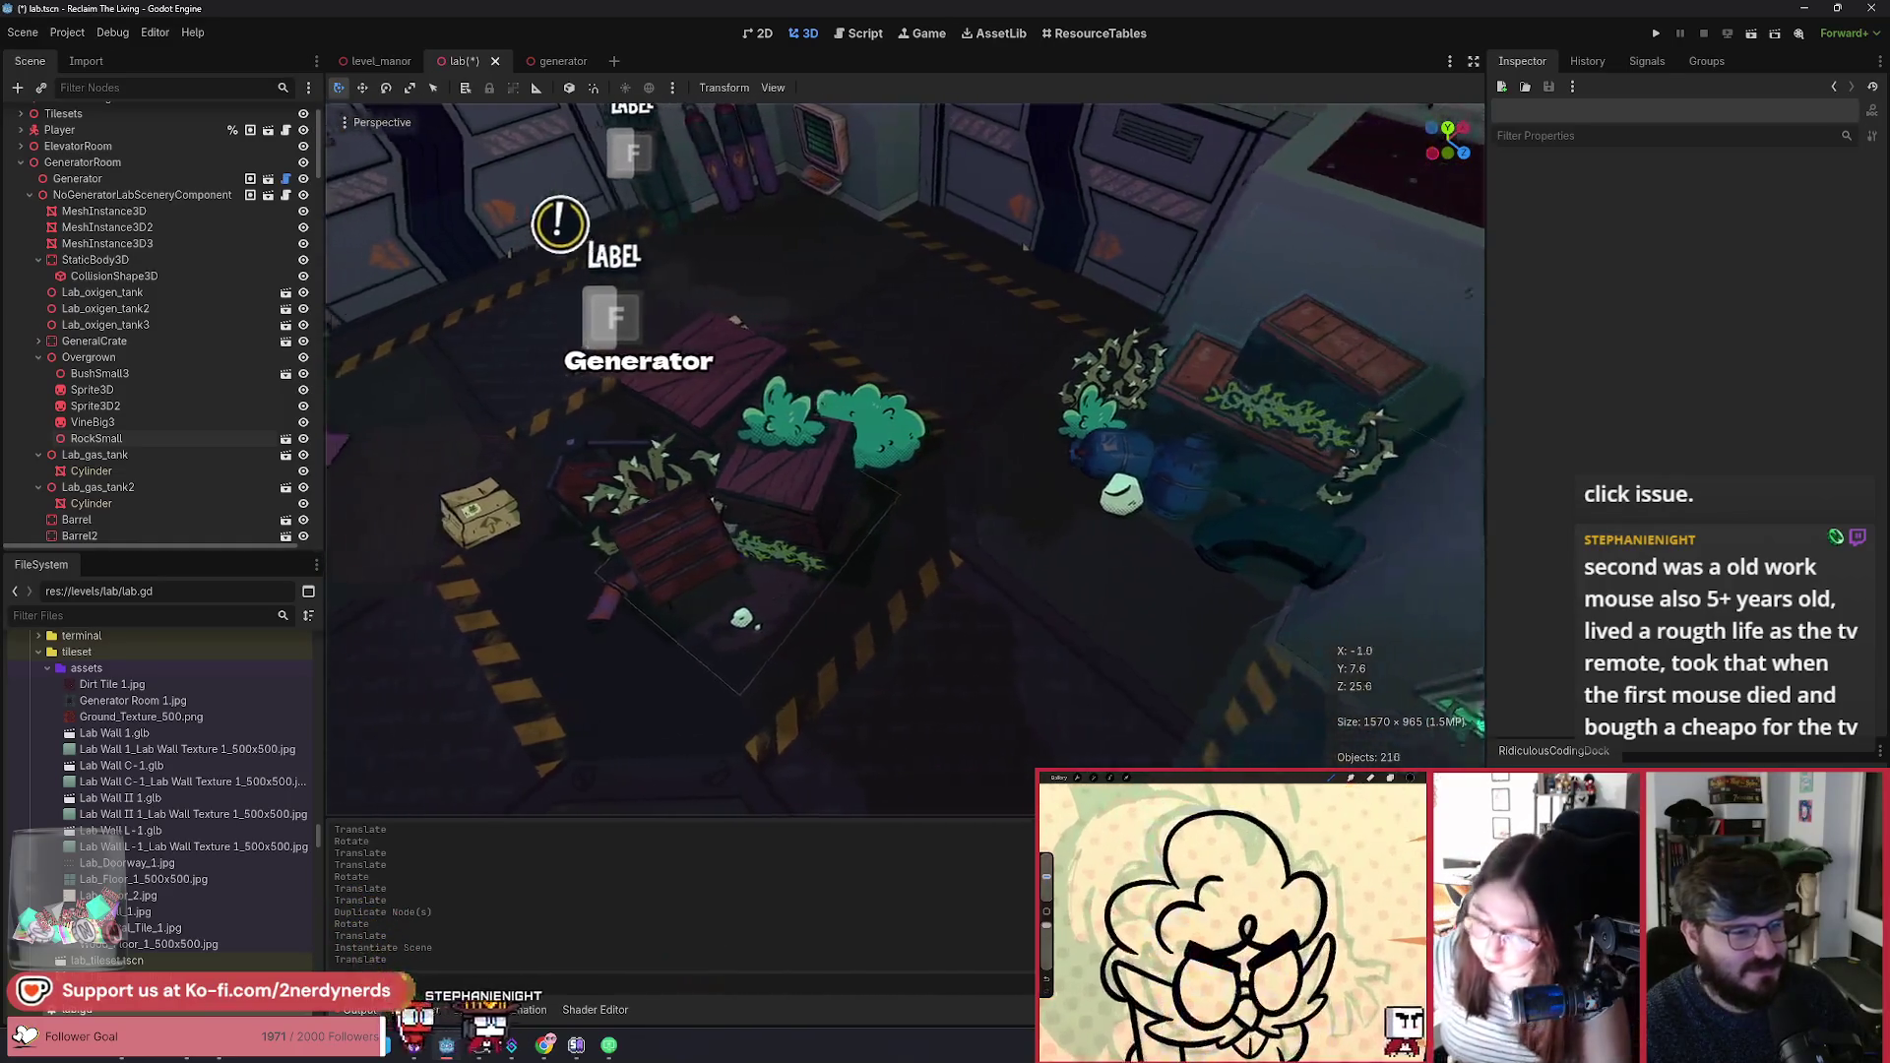
scroll(903, 407, down, 5)
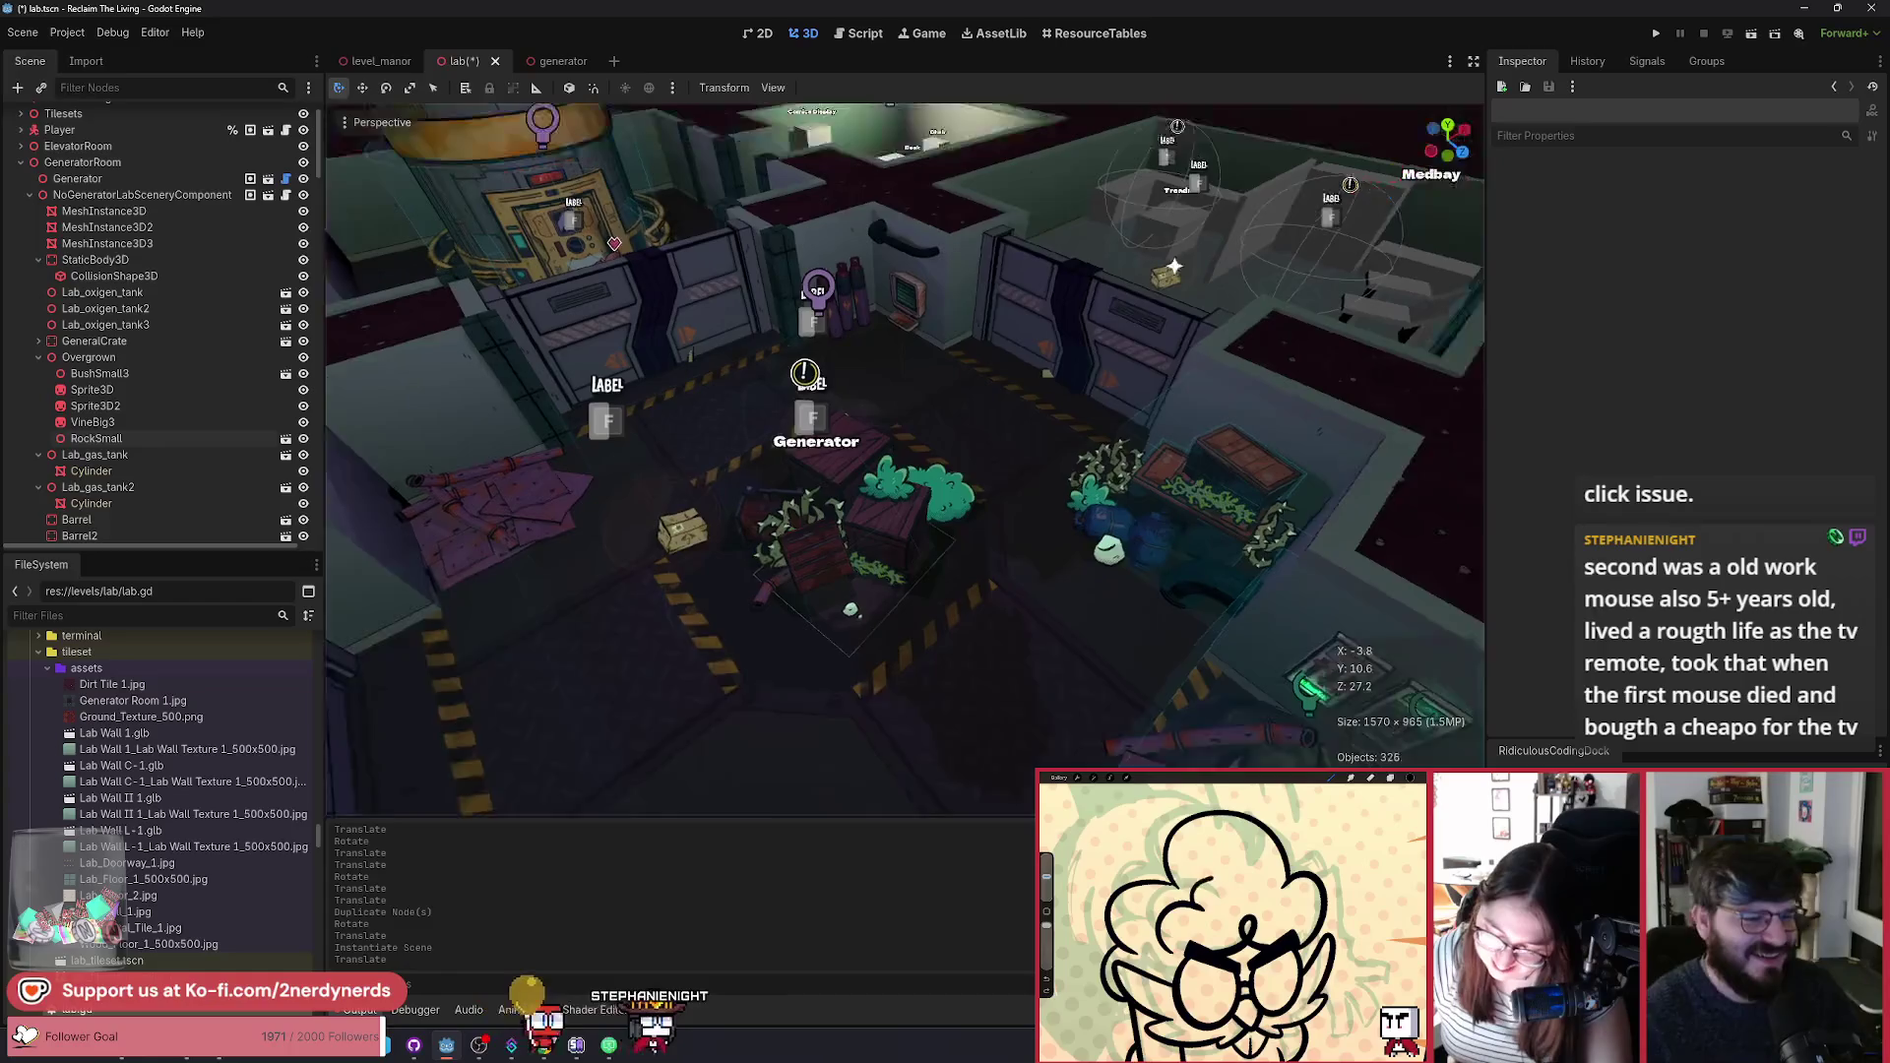
scroll(903, 434, up, 5)
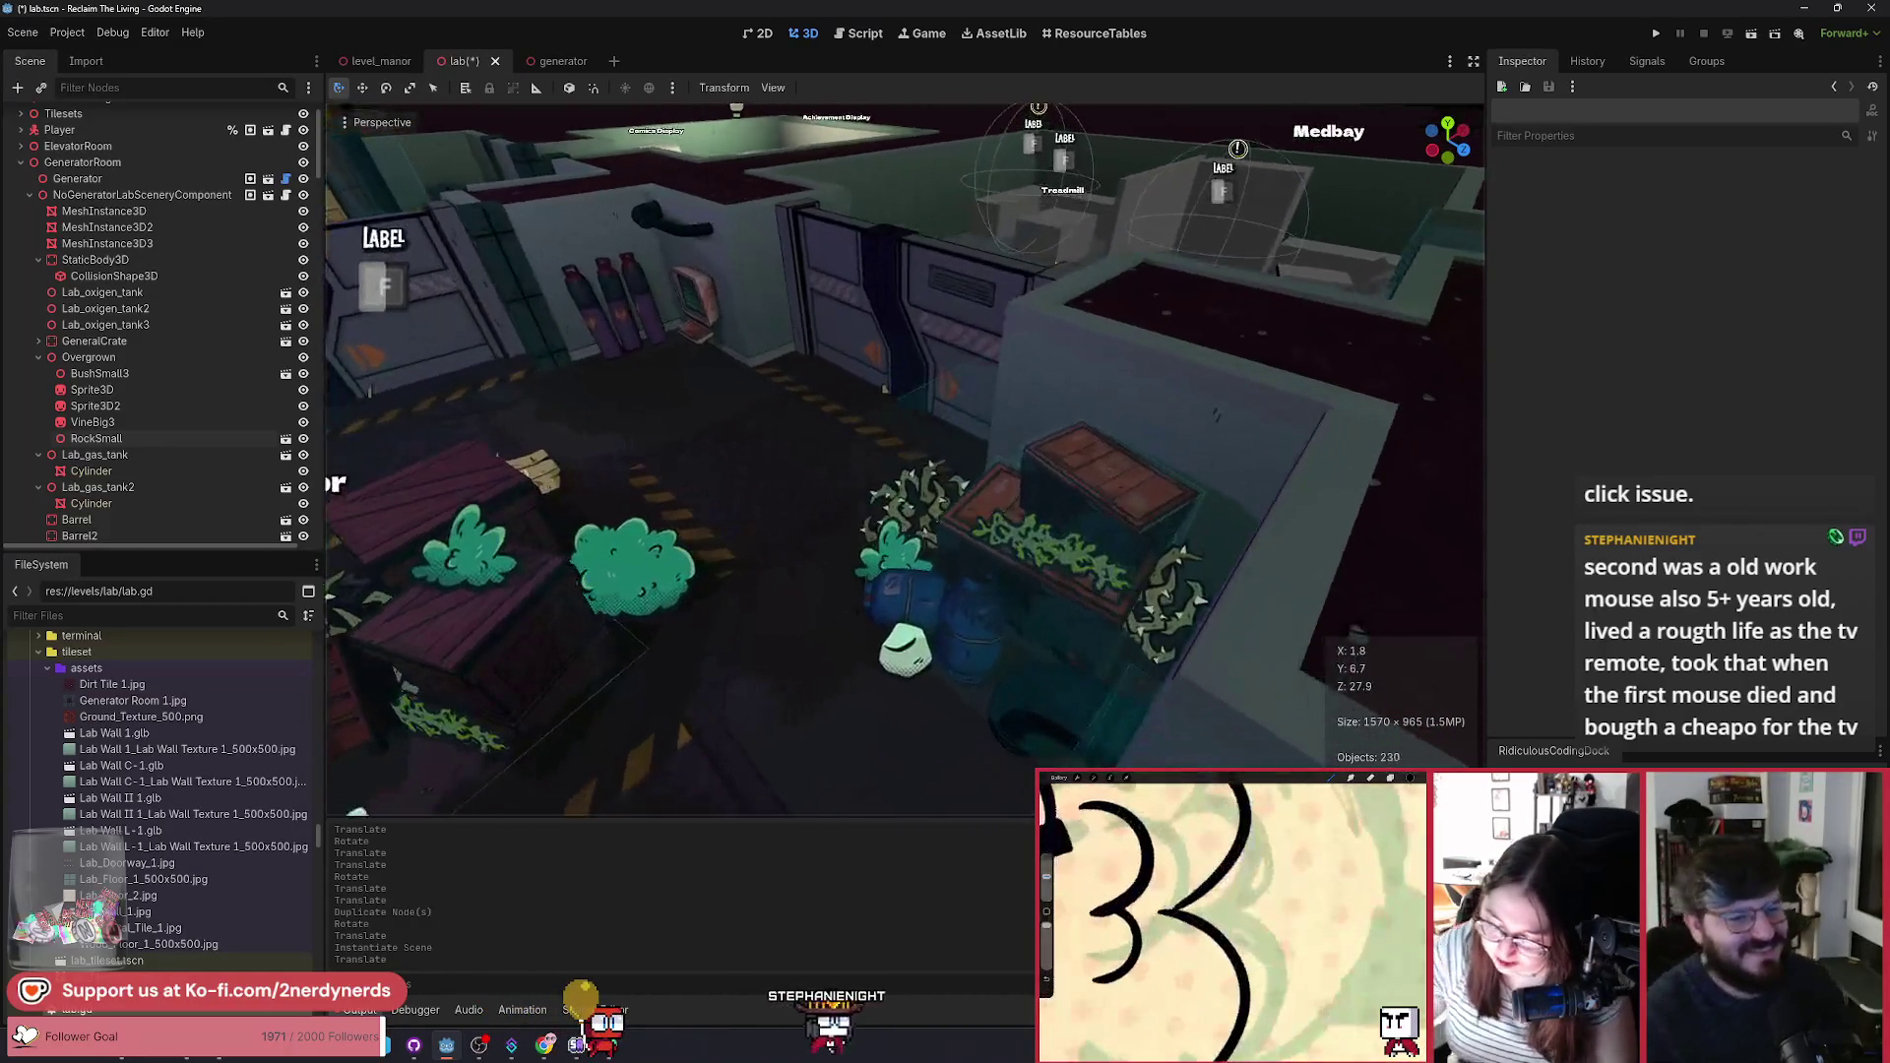
drag(552, 295, 622, 305)
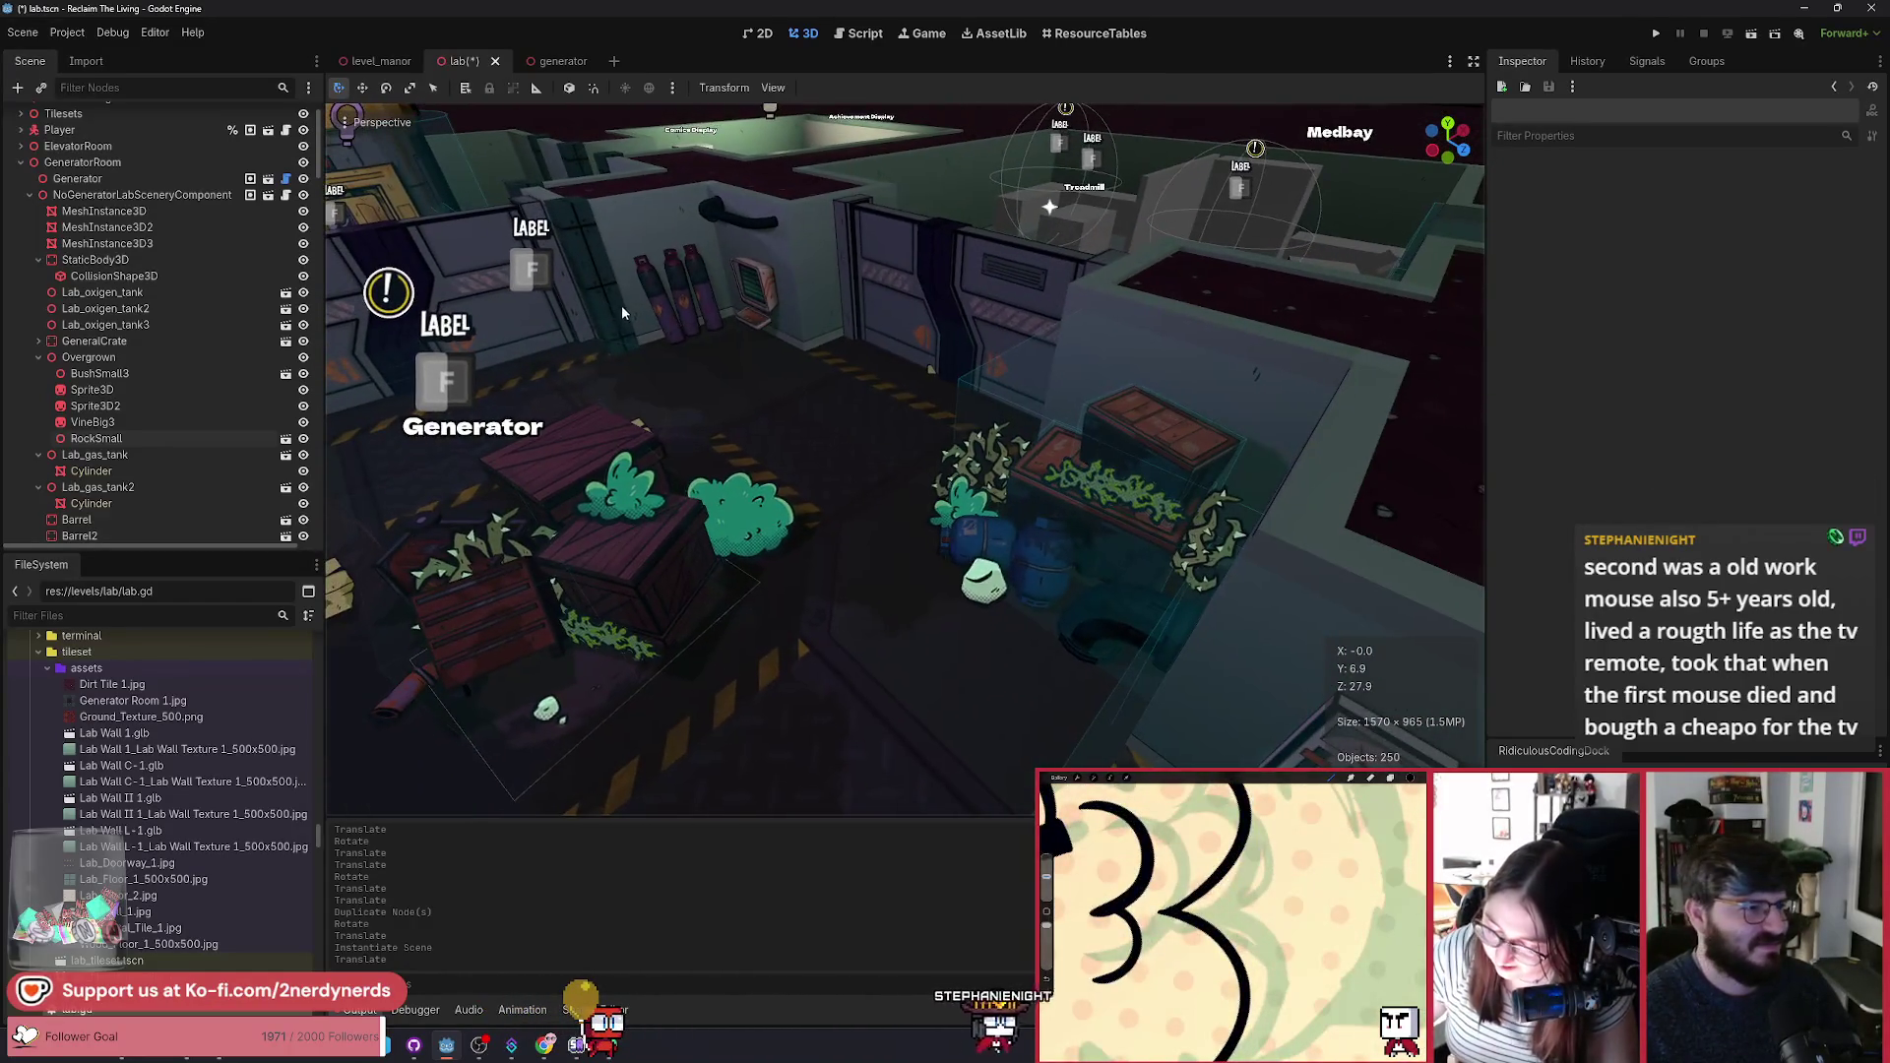
Step: Copy BushSmall3 as BushSmall4 and lift it onto the top of the stacked crate
click(1031, 499)
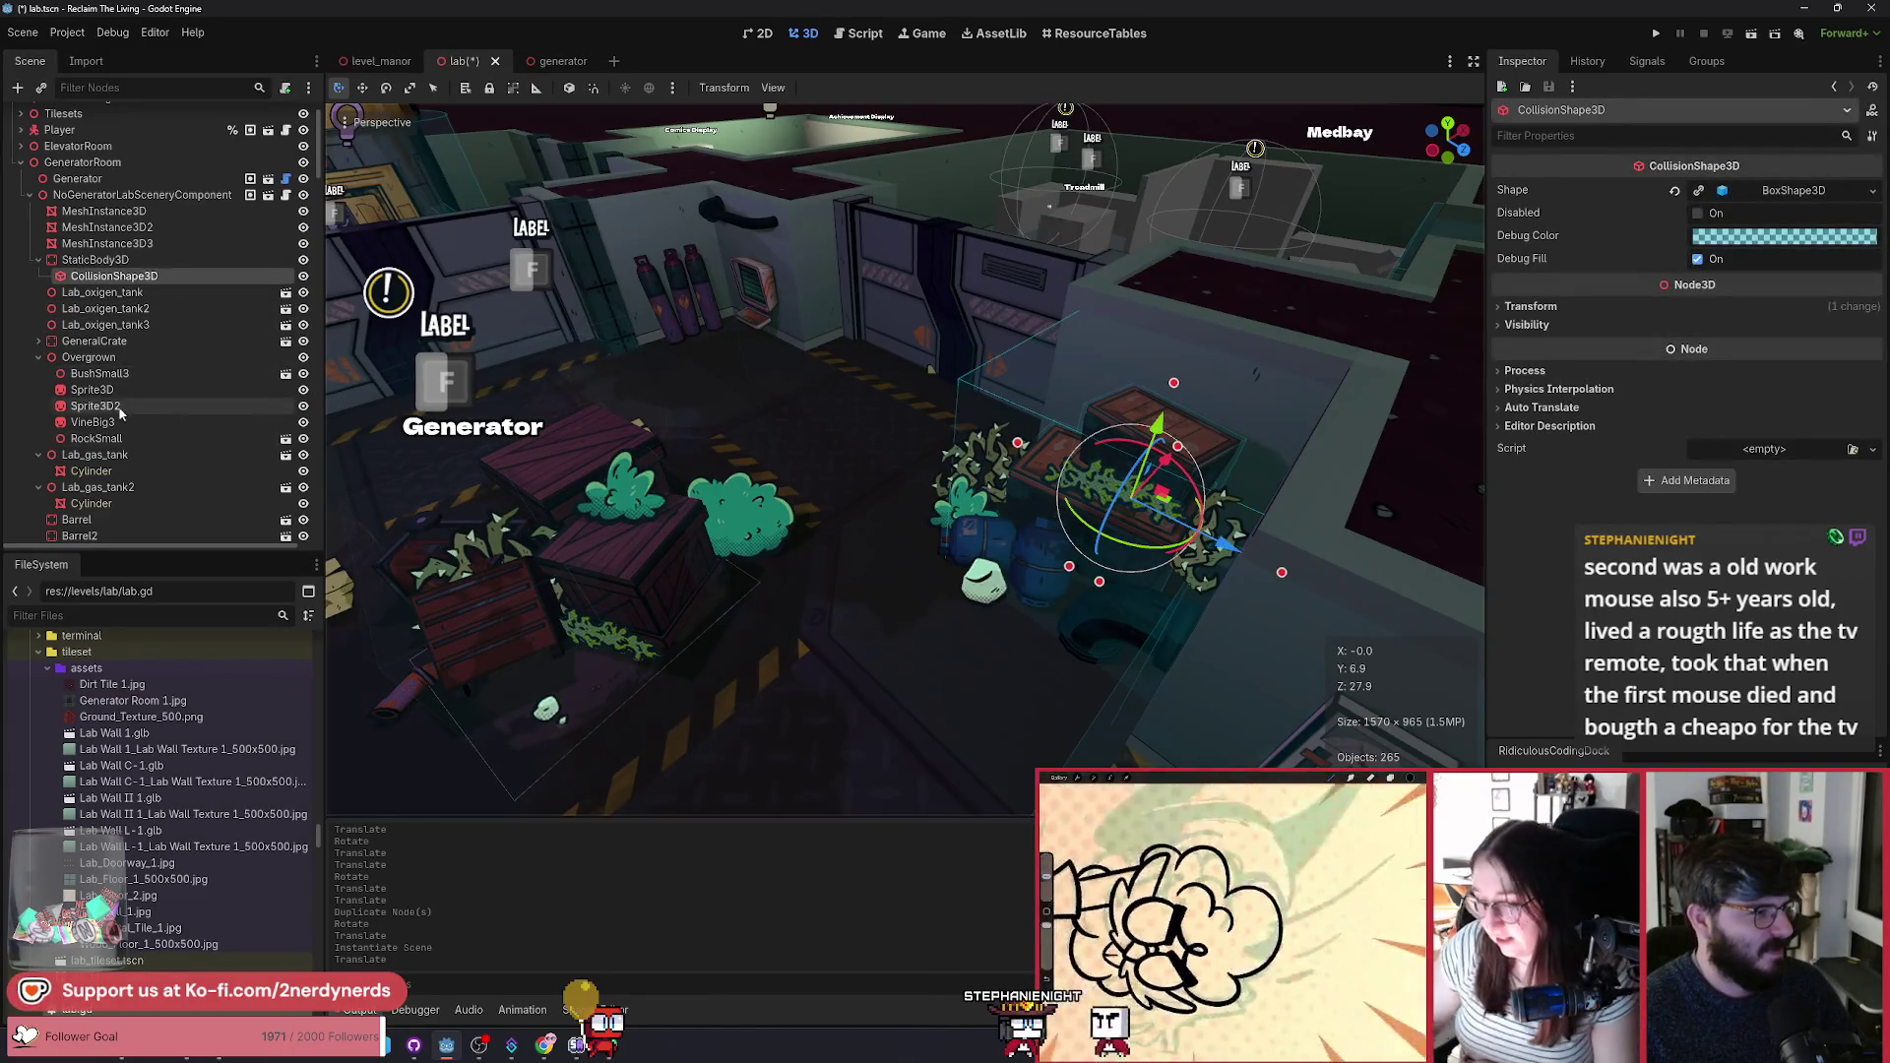
click(98, 374)
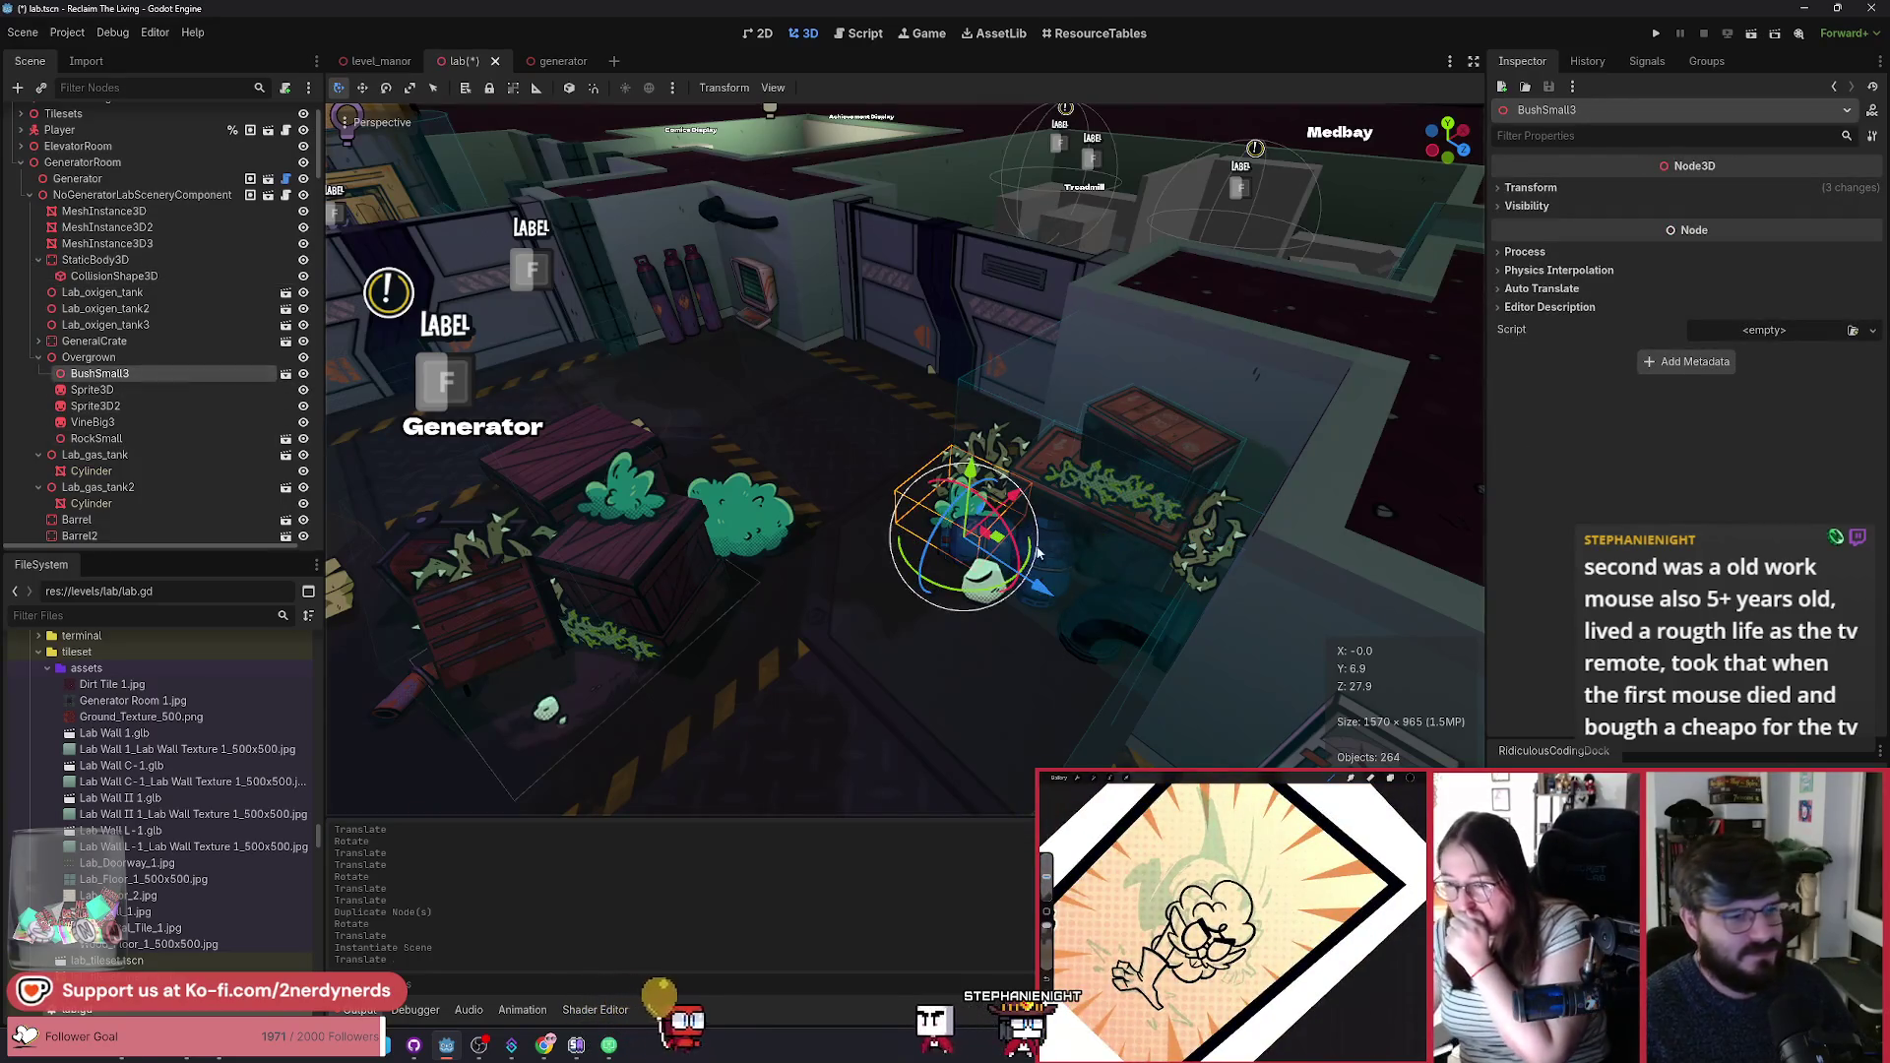
drag(970, 470, 1179, 317)
scroll(1179, 315, up, 3)
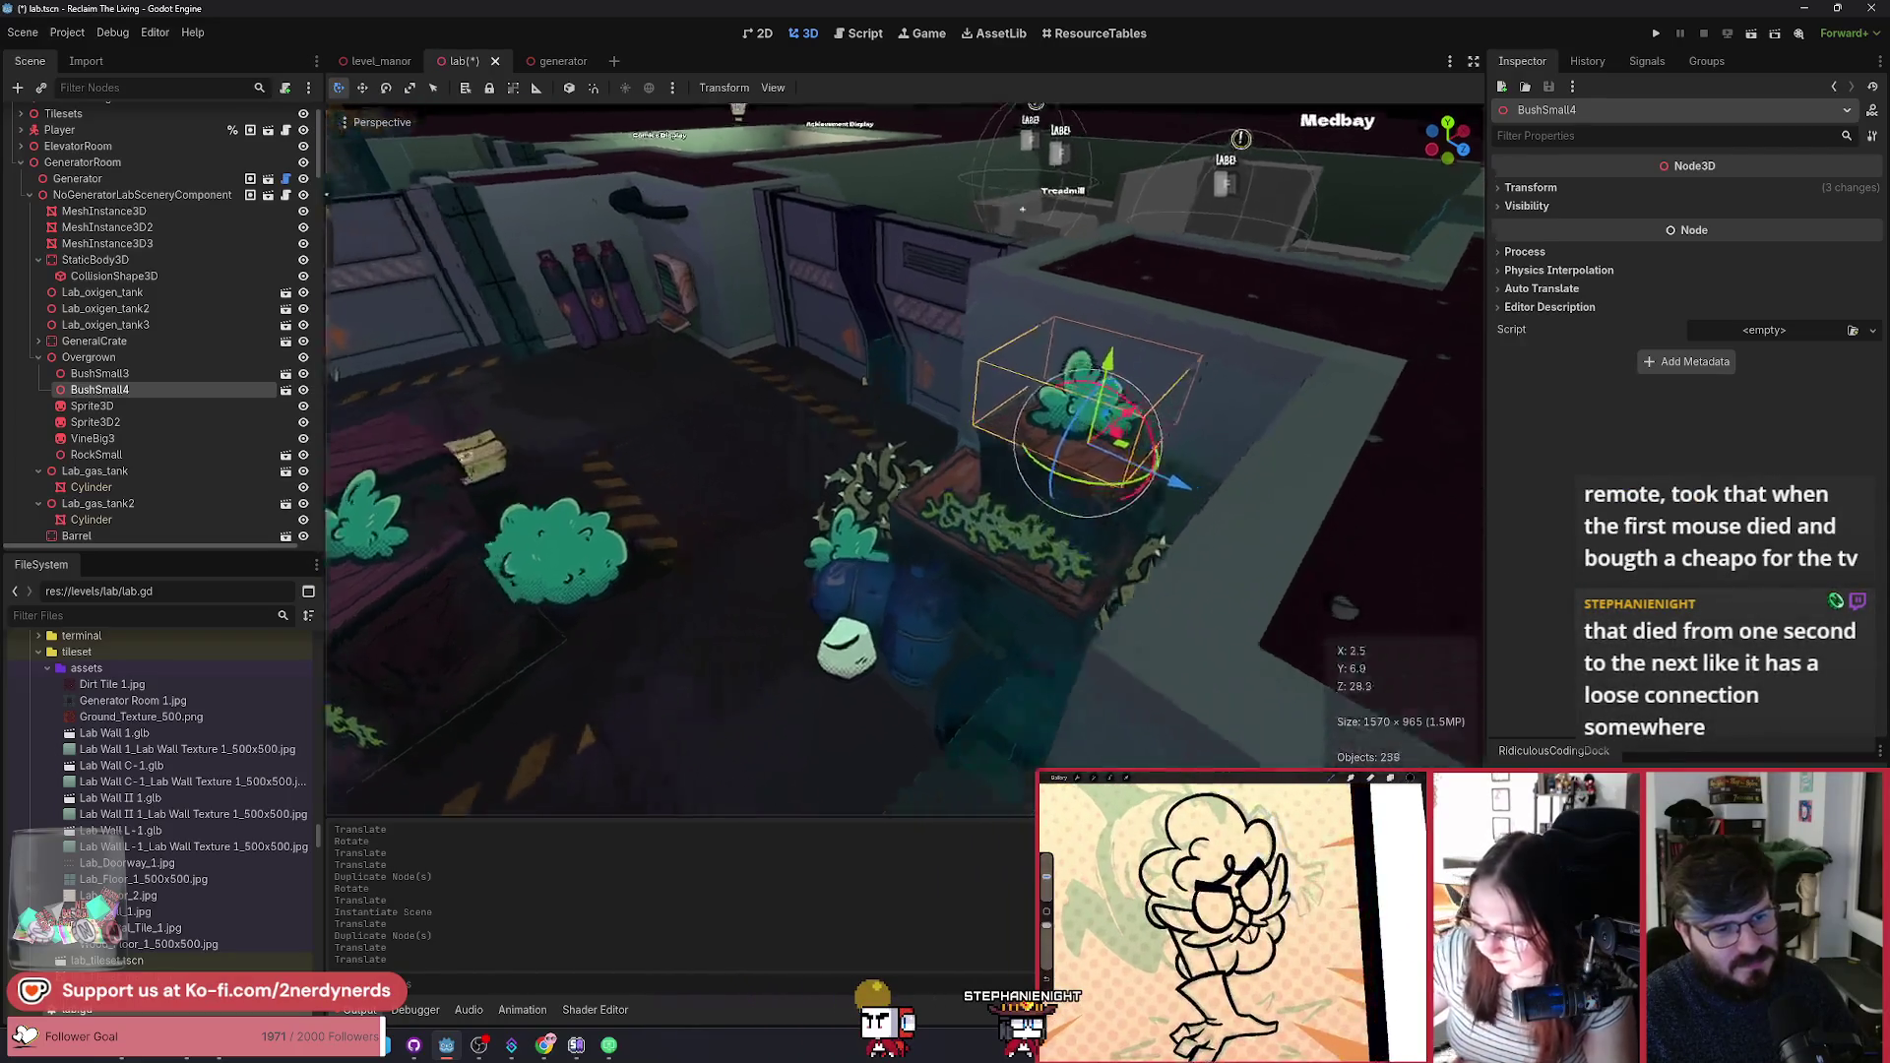
scroll(1077, 460, up, 2)
drag(1037, 468, 985, 452)
drag(955, 372, 961, 363)
scroll(906, 458, down, 4)
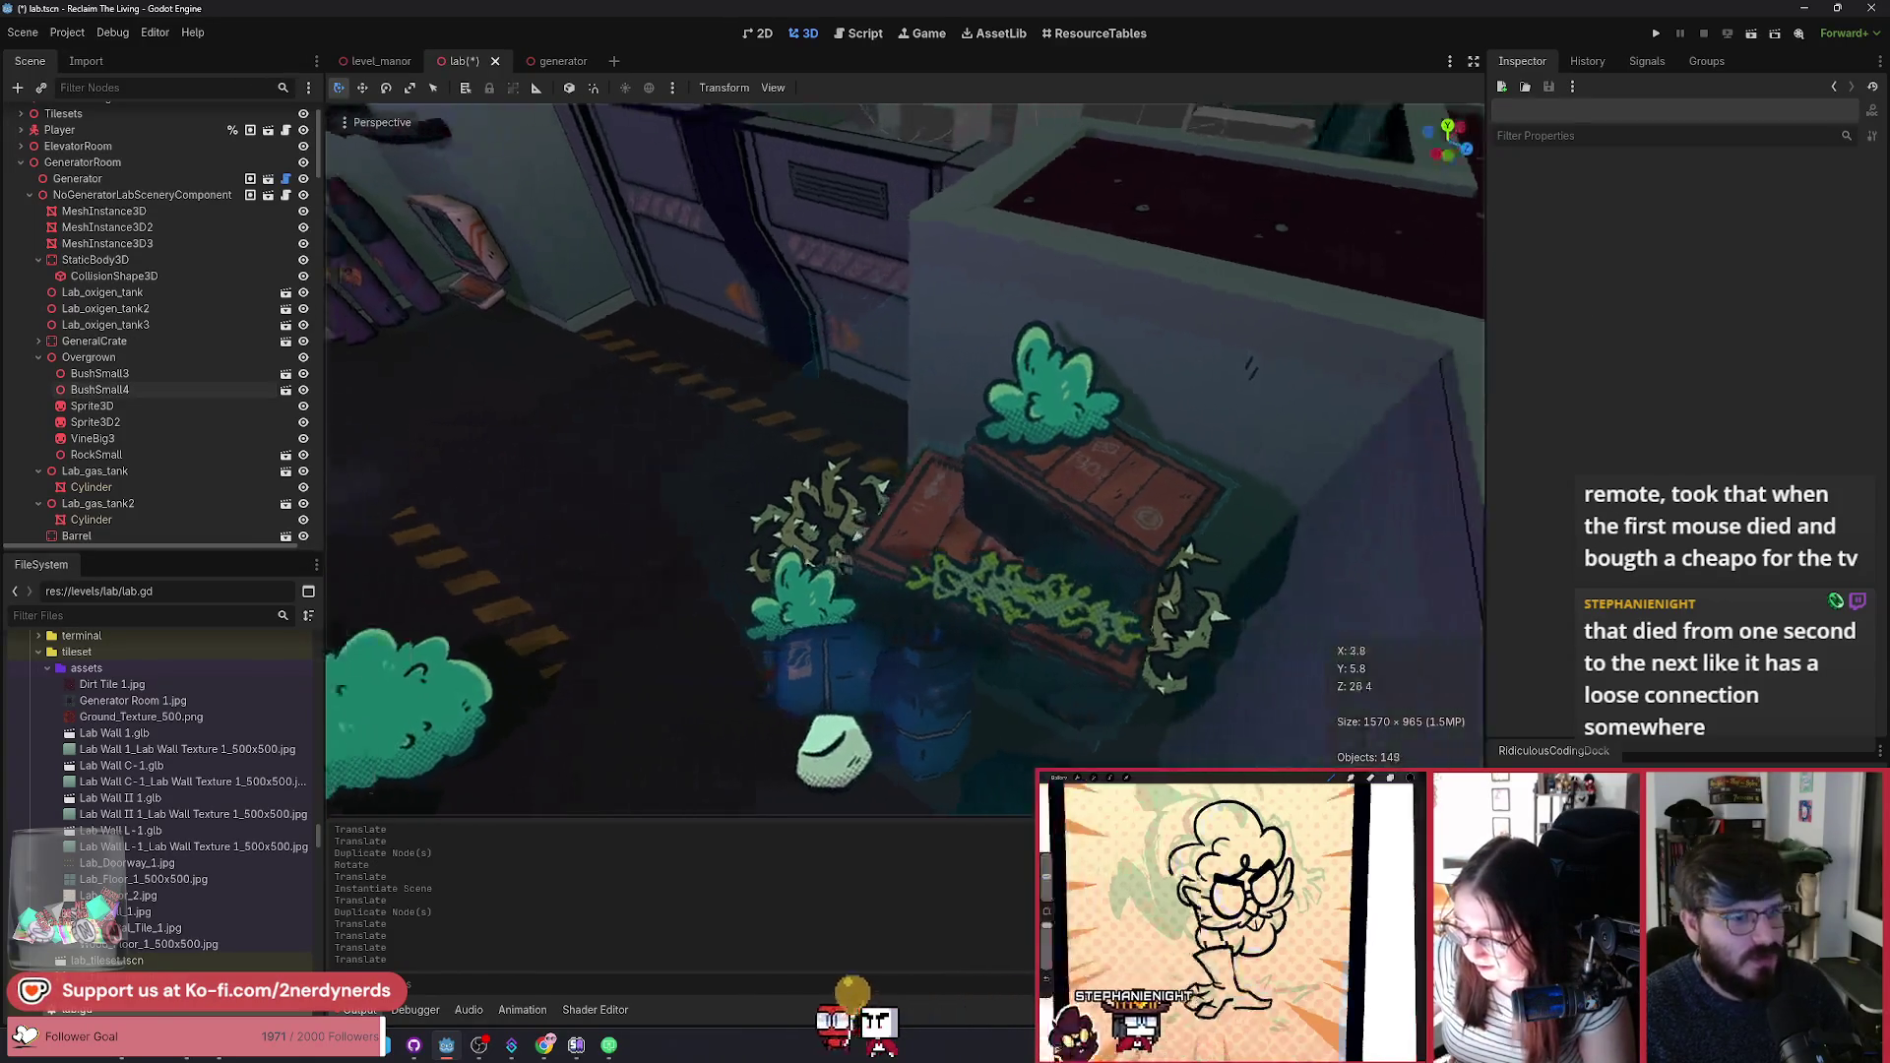
scroll(860, 391, up, 3)
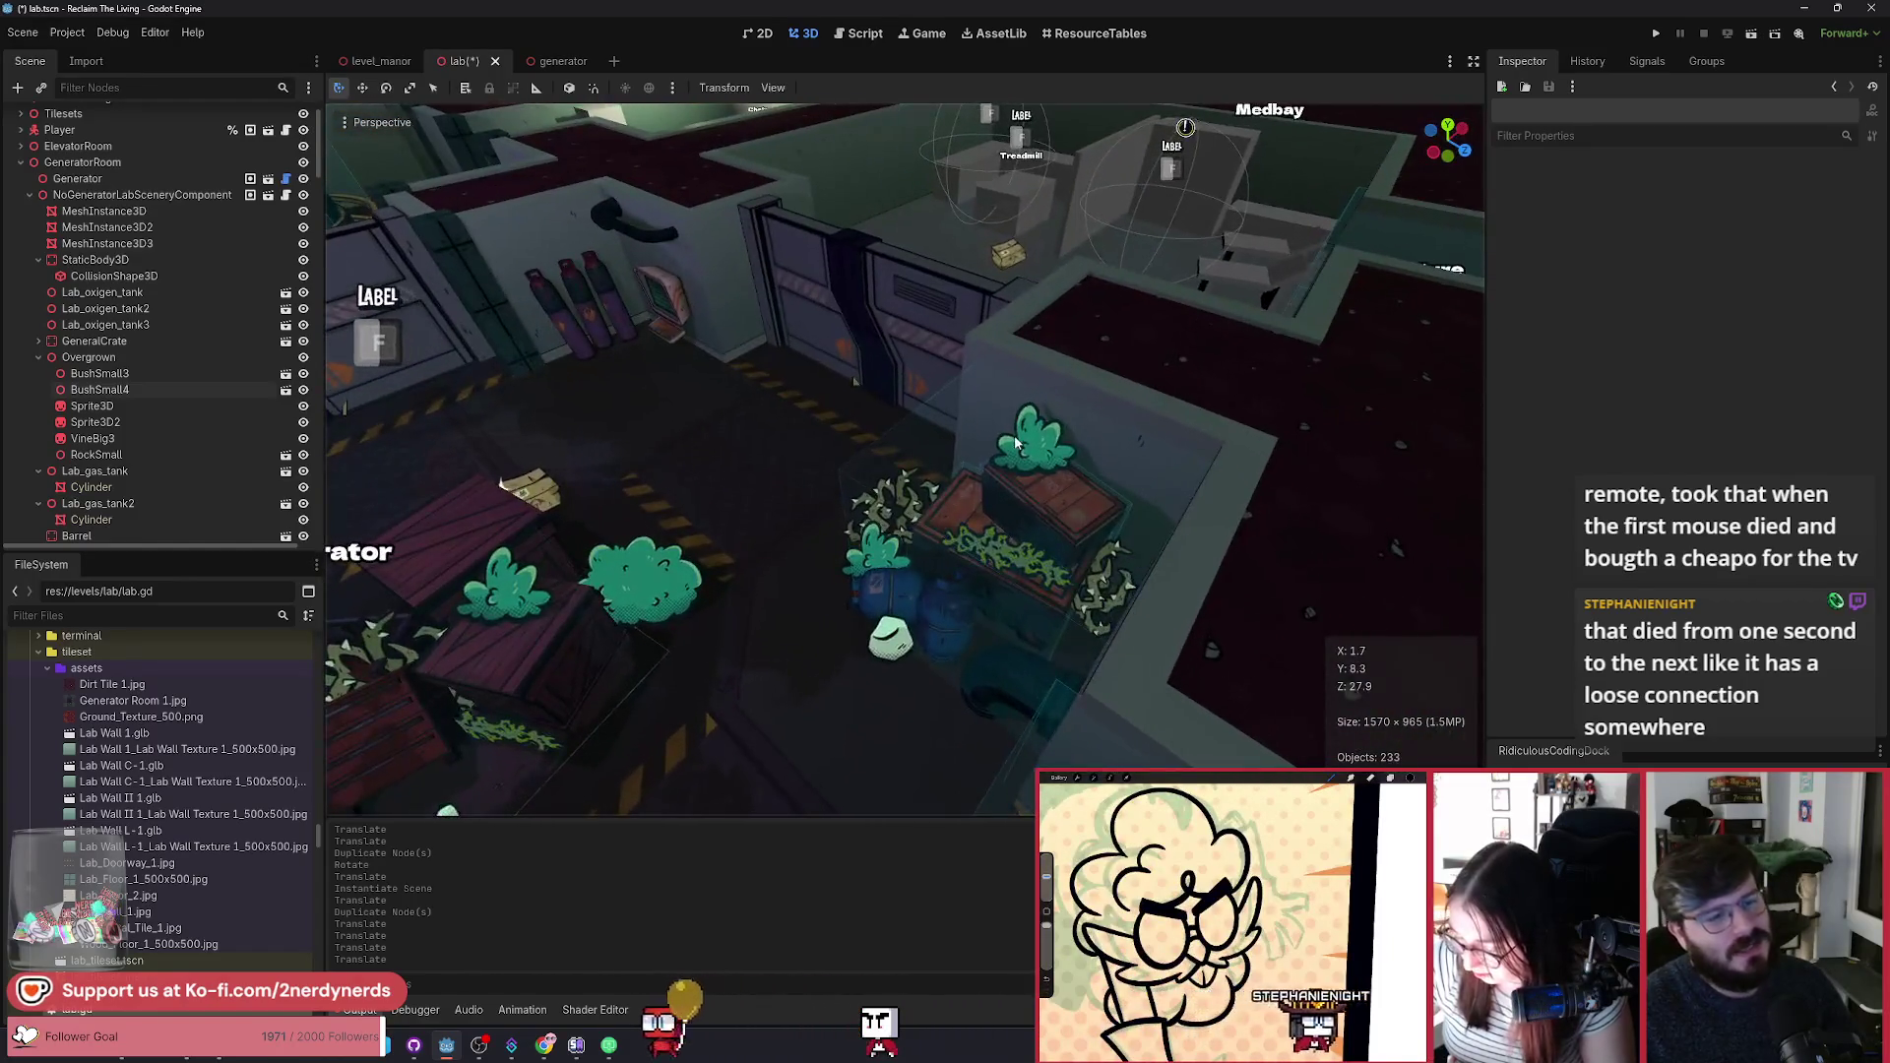
Step: Nudge BushSmall4 into its final spot on the upper crate
click(1076, 484)
drag(1132, 472, 1164, 499)
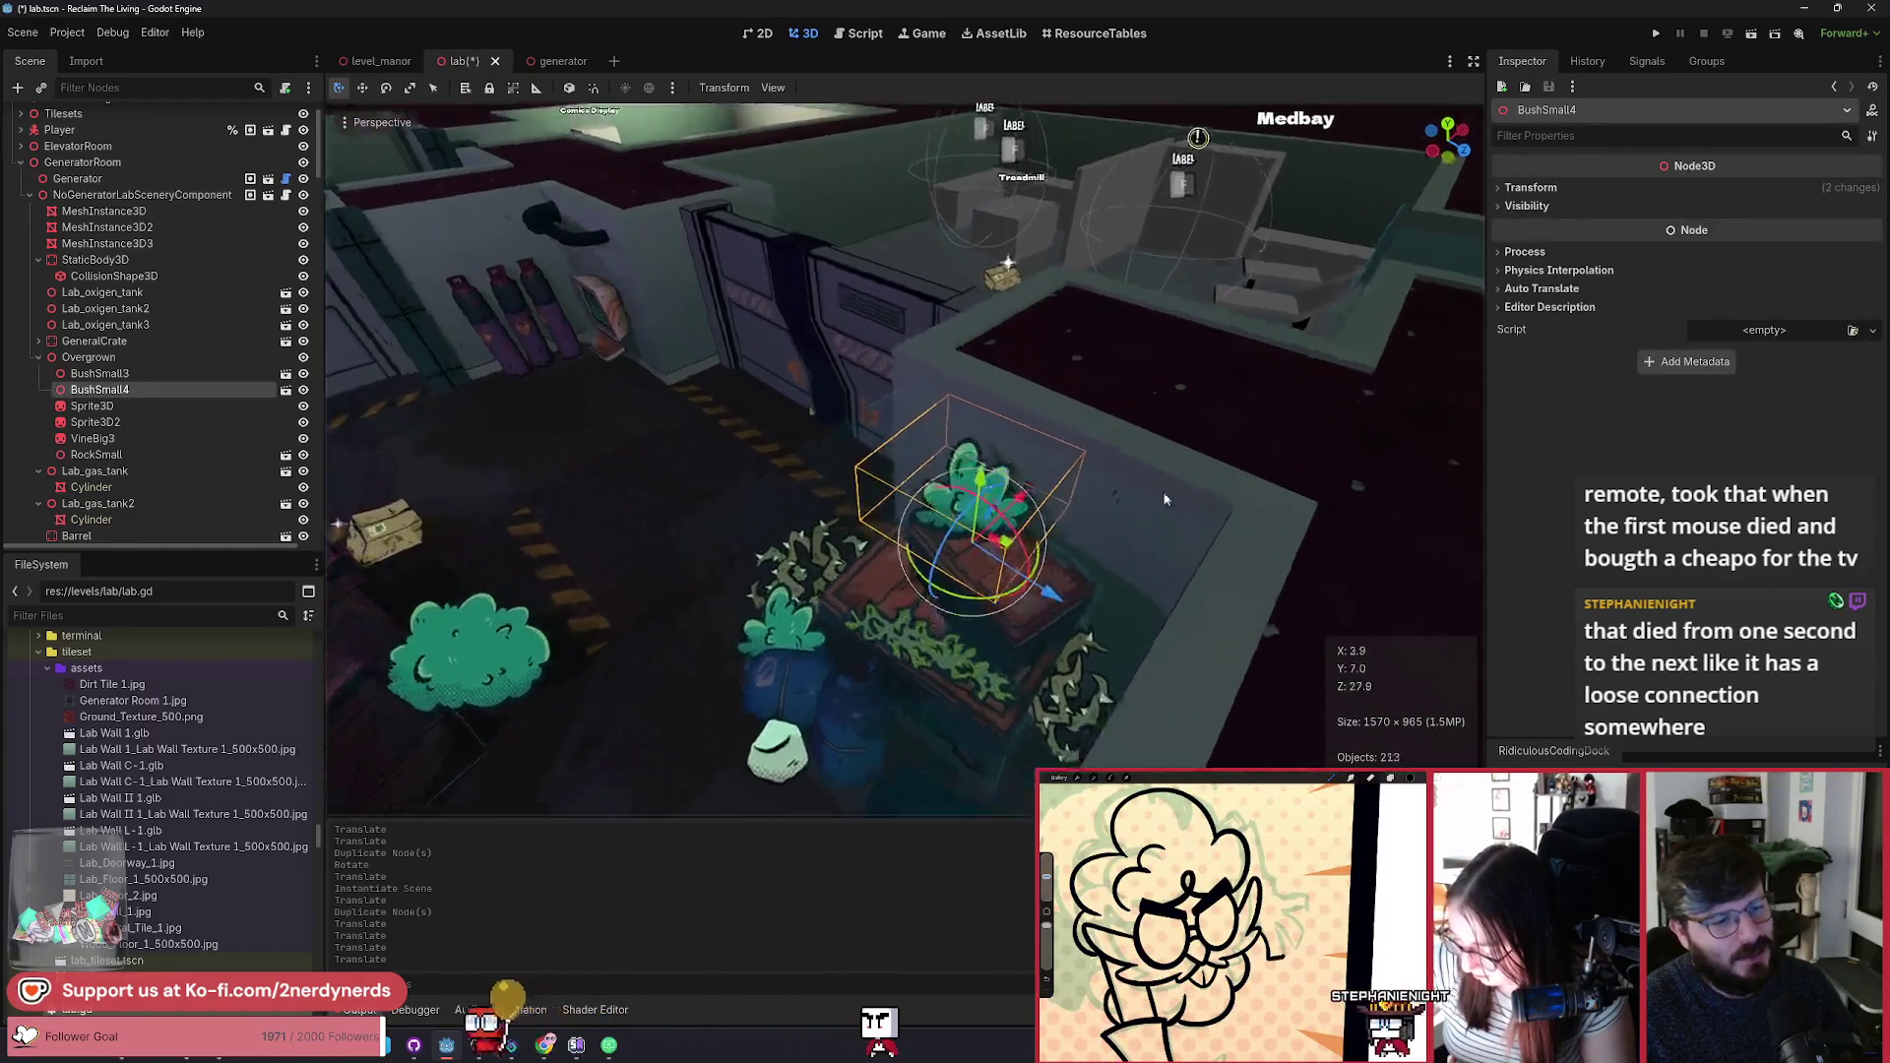
drag(1016, 547, 1035, 579)
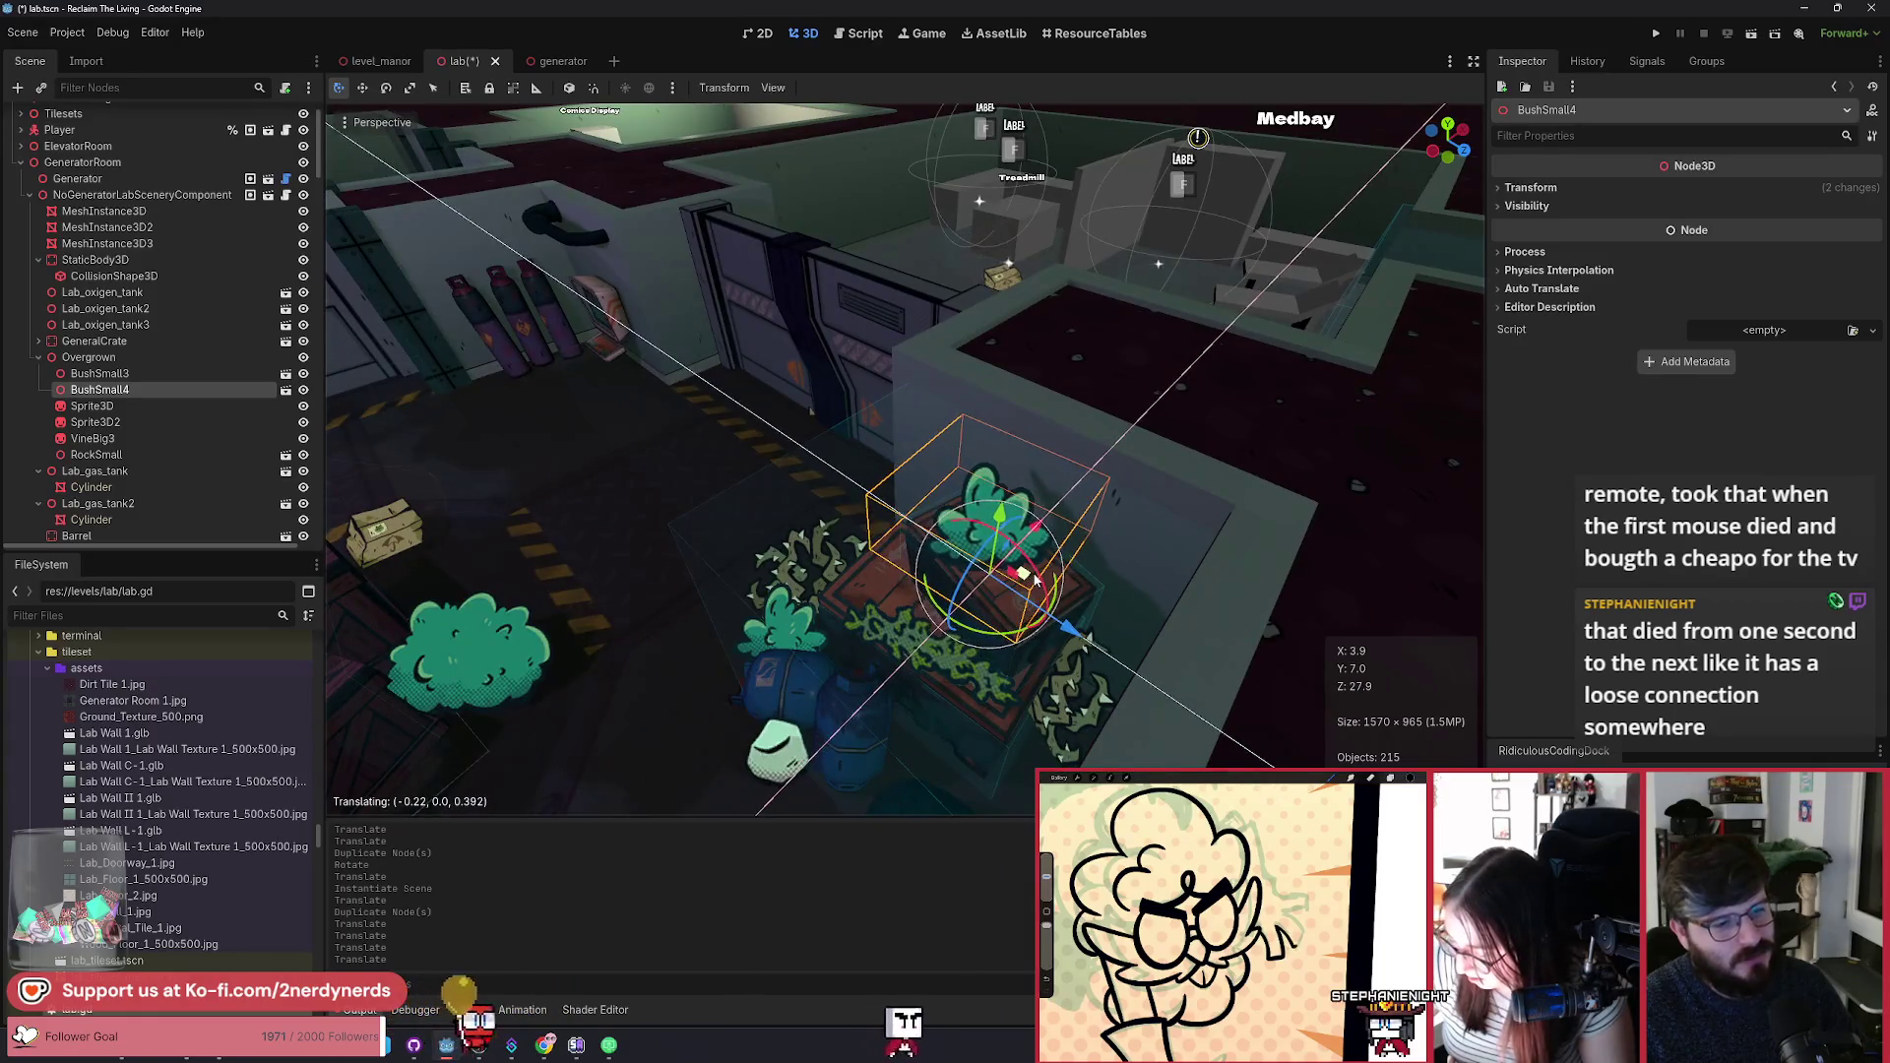
scroll(1035, 580, down, 5)
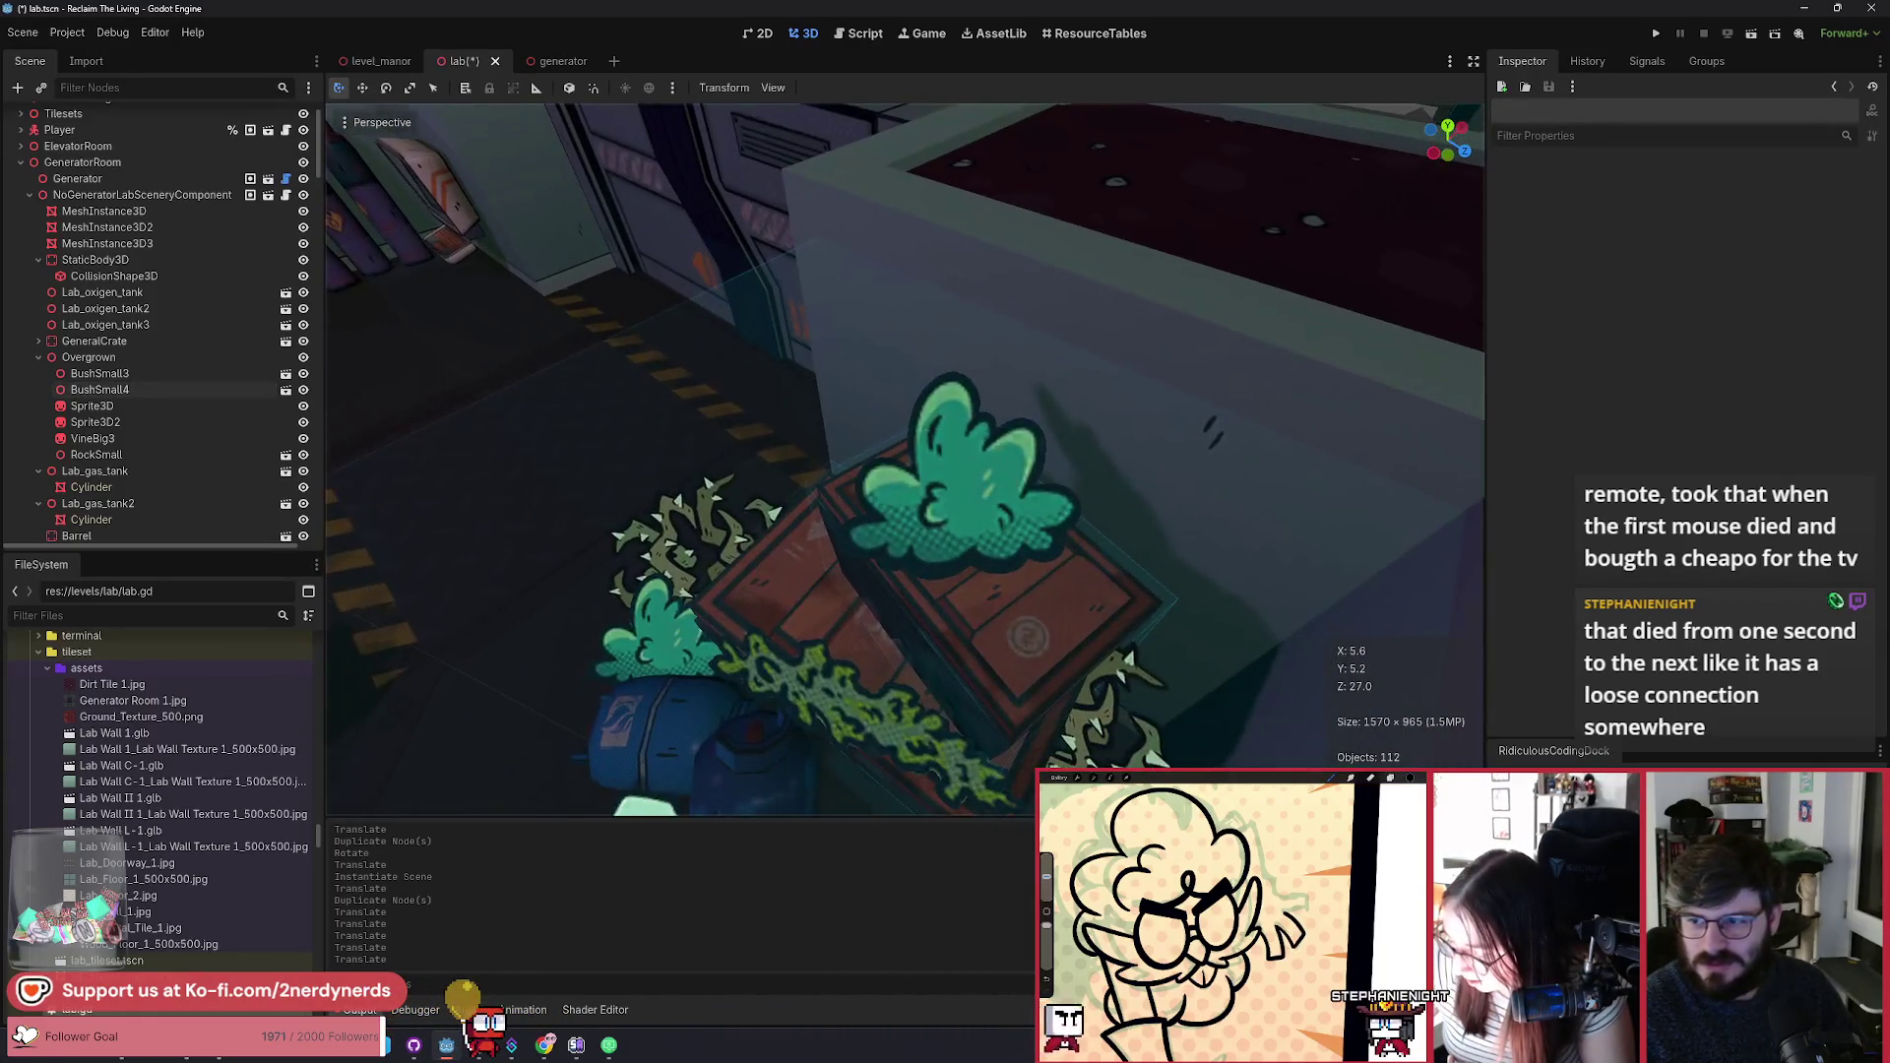
scroll(1035, 580, down, 8)
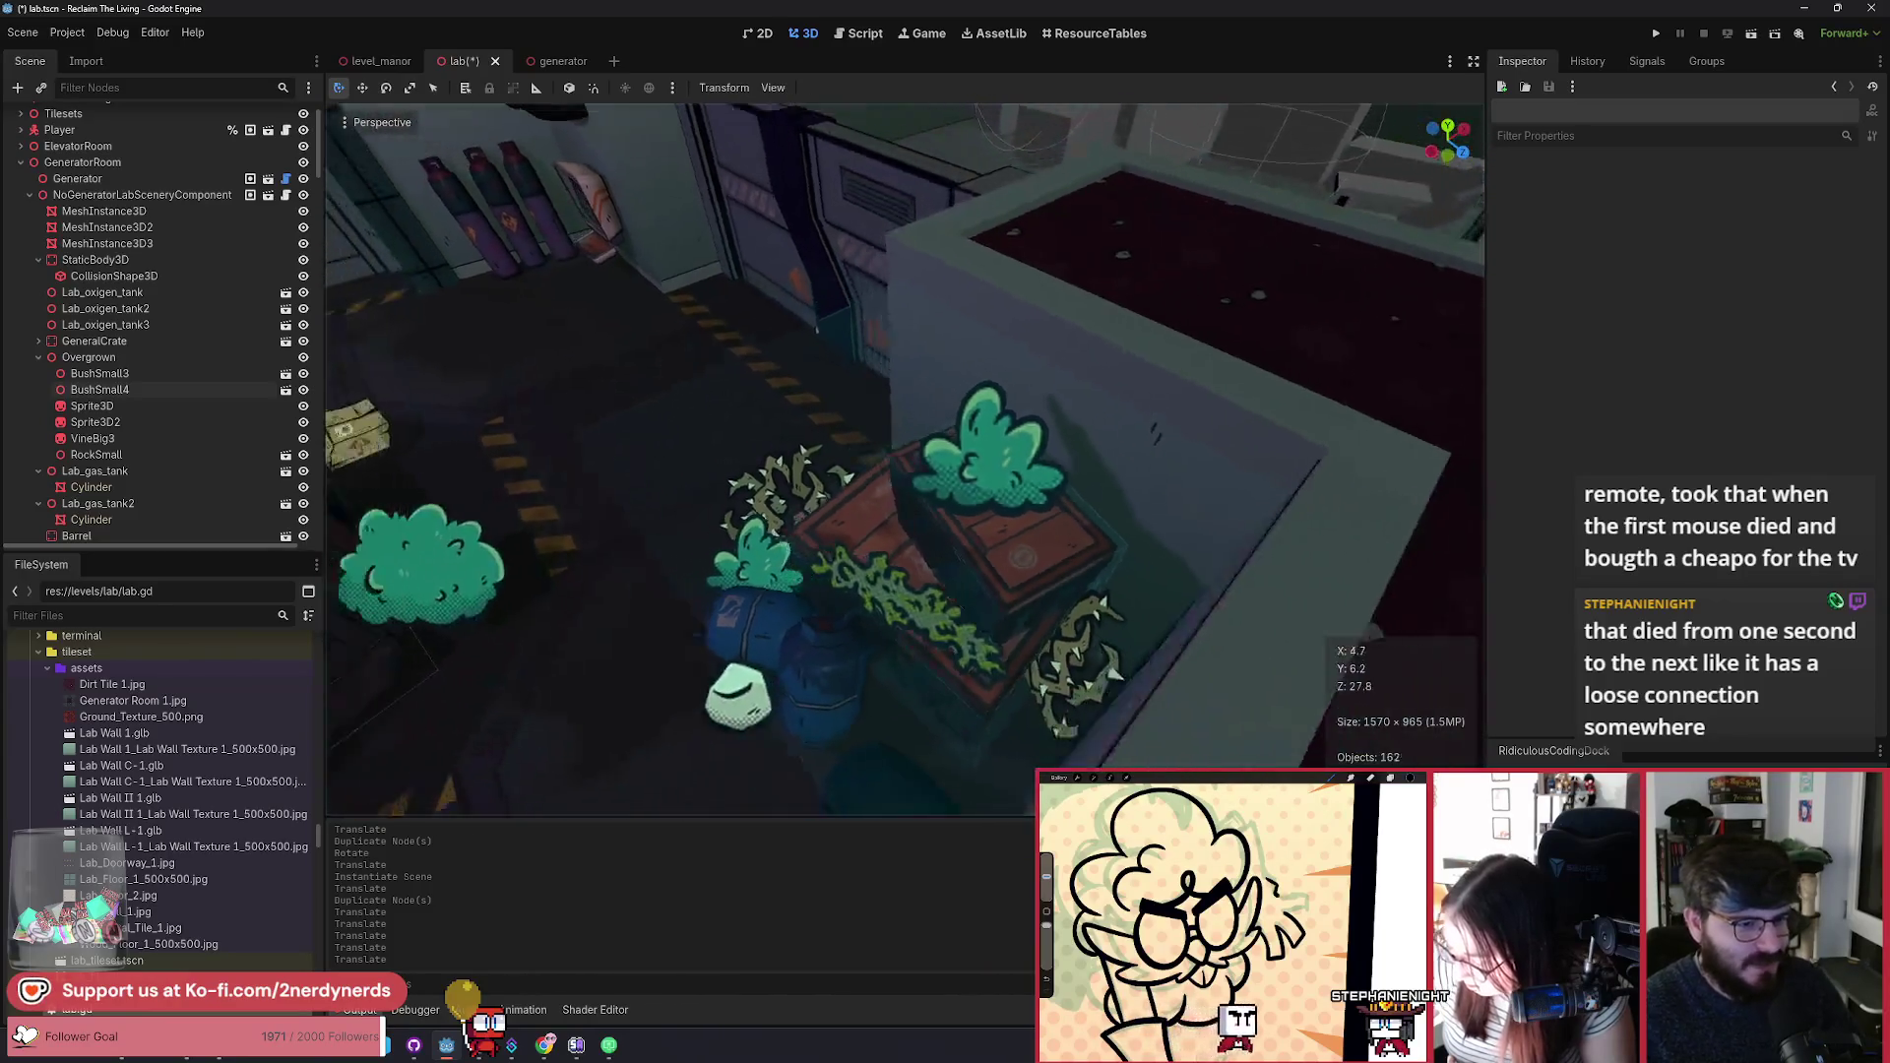
scroll(1189, 585, down, 8)
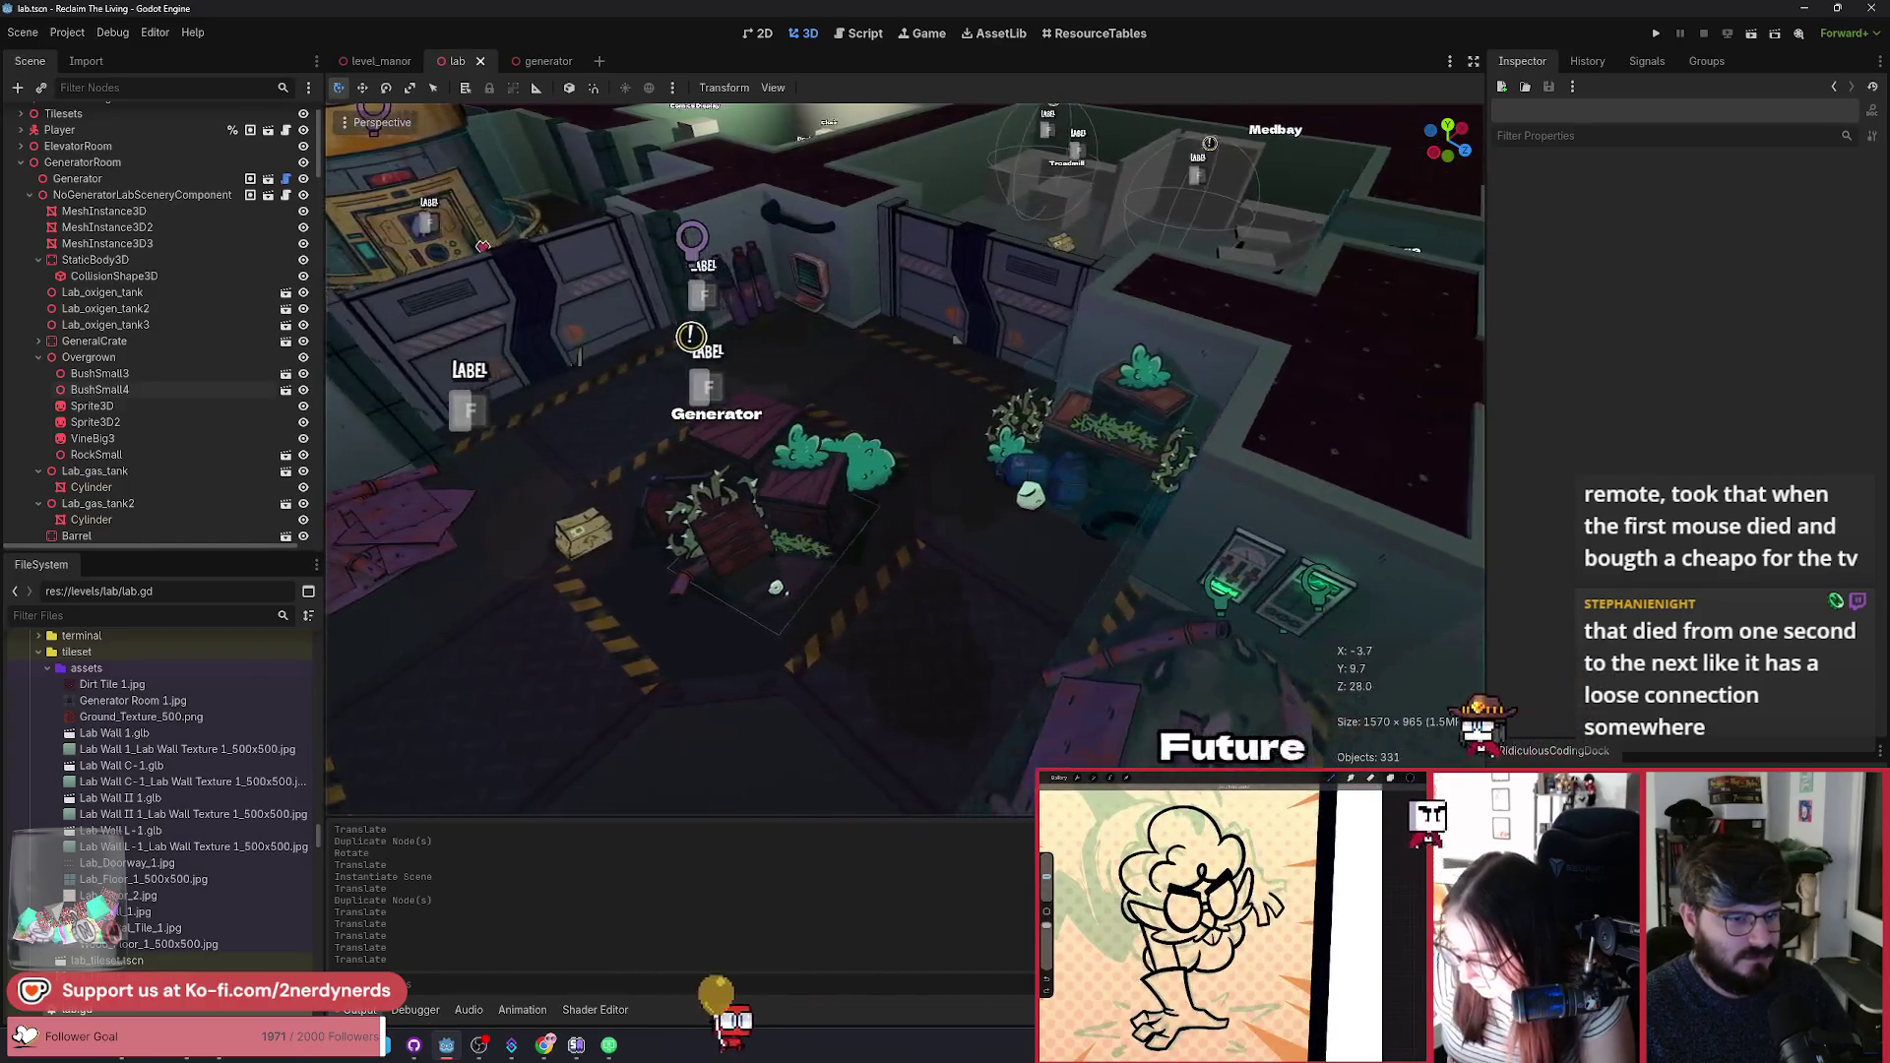
Step: Duplicate Overgrown as Overgrown2, place it below ScrapPile, and move it against the wall by the pipes
click(89, 360)
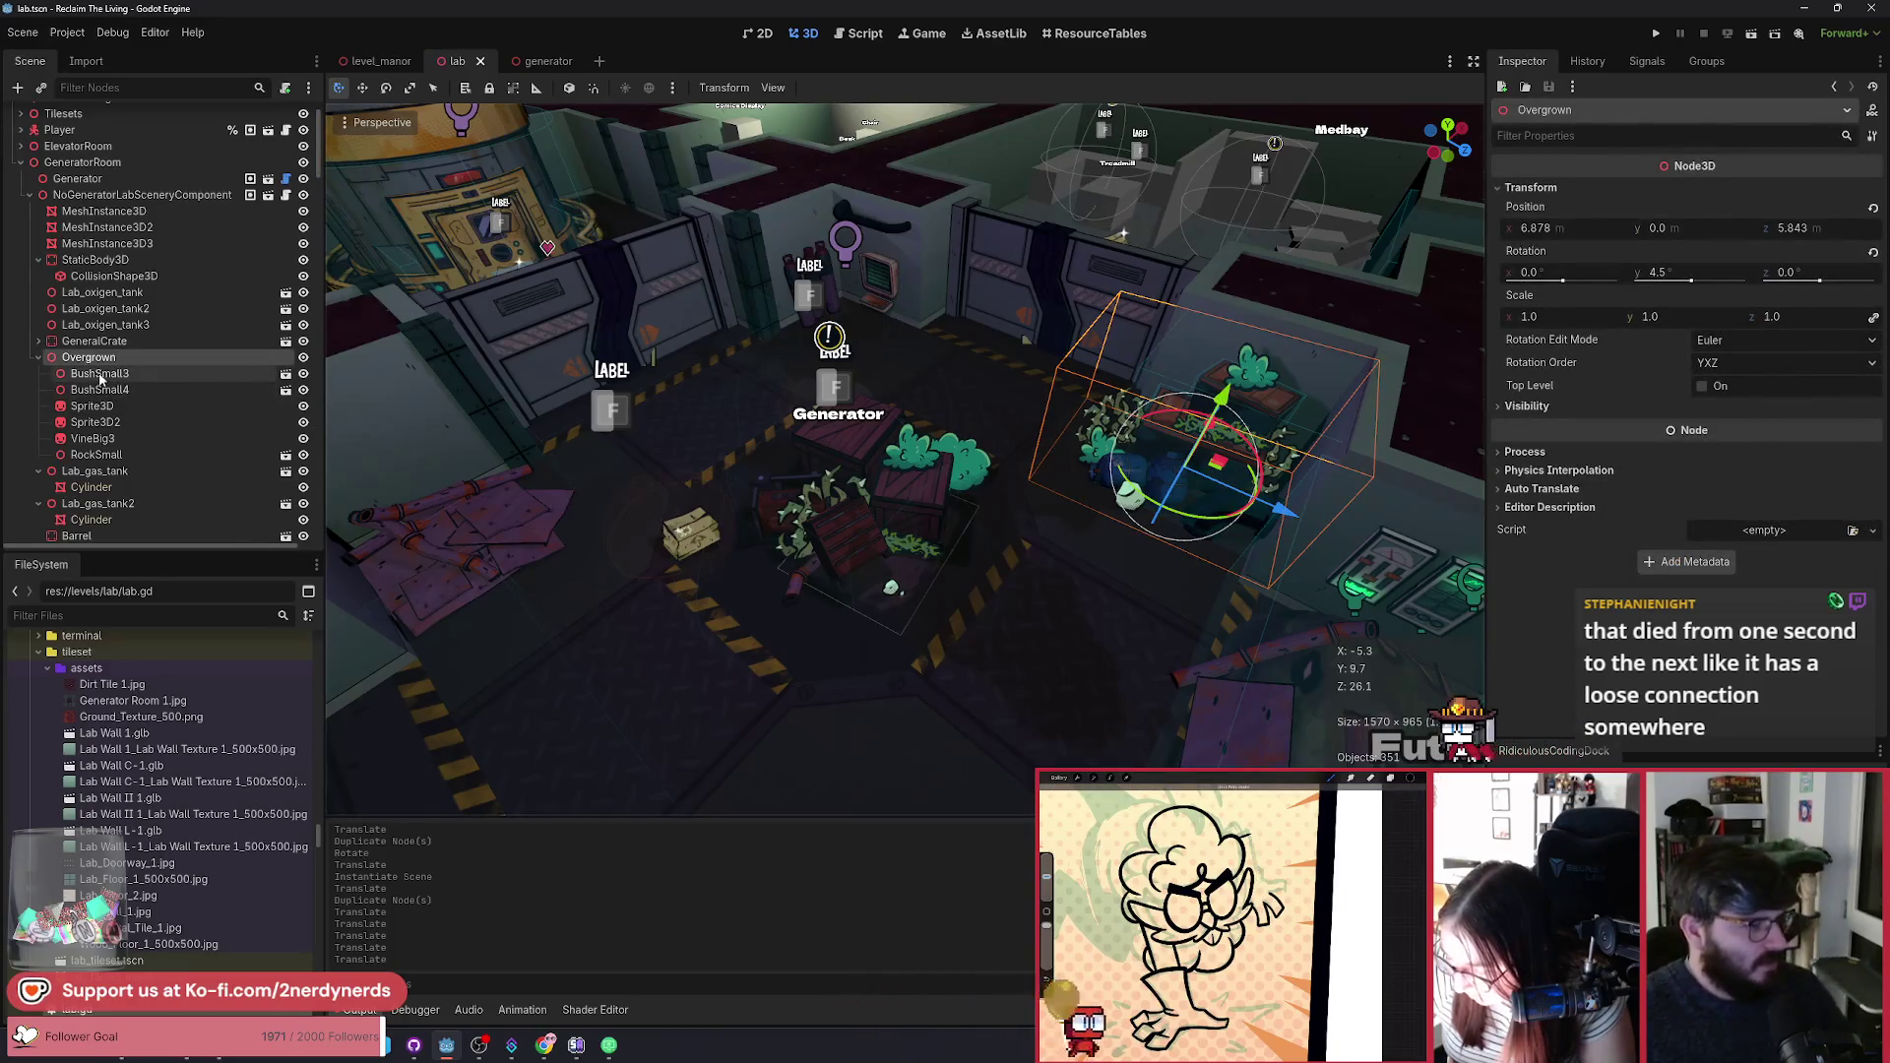
key(ctrl+d)
scroll(158, 529, down, 5)
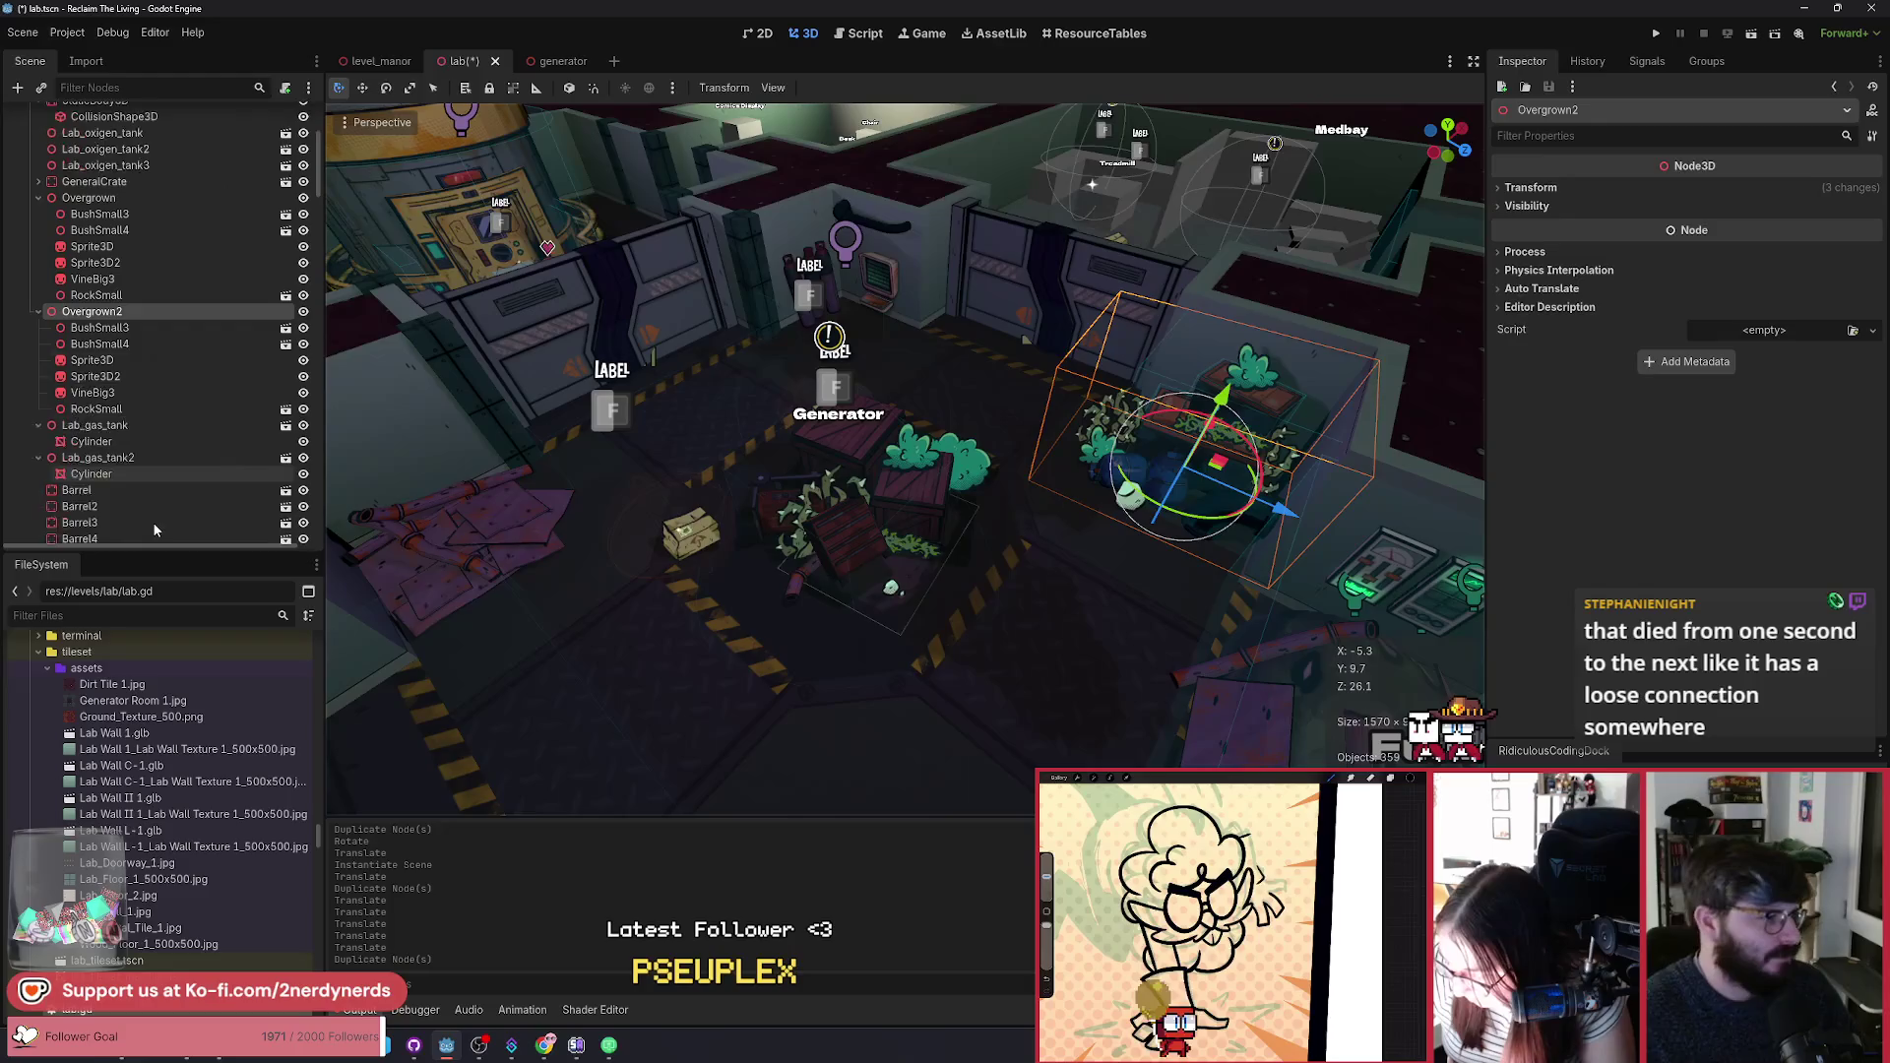
scroll(207, 463, down, 1)
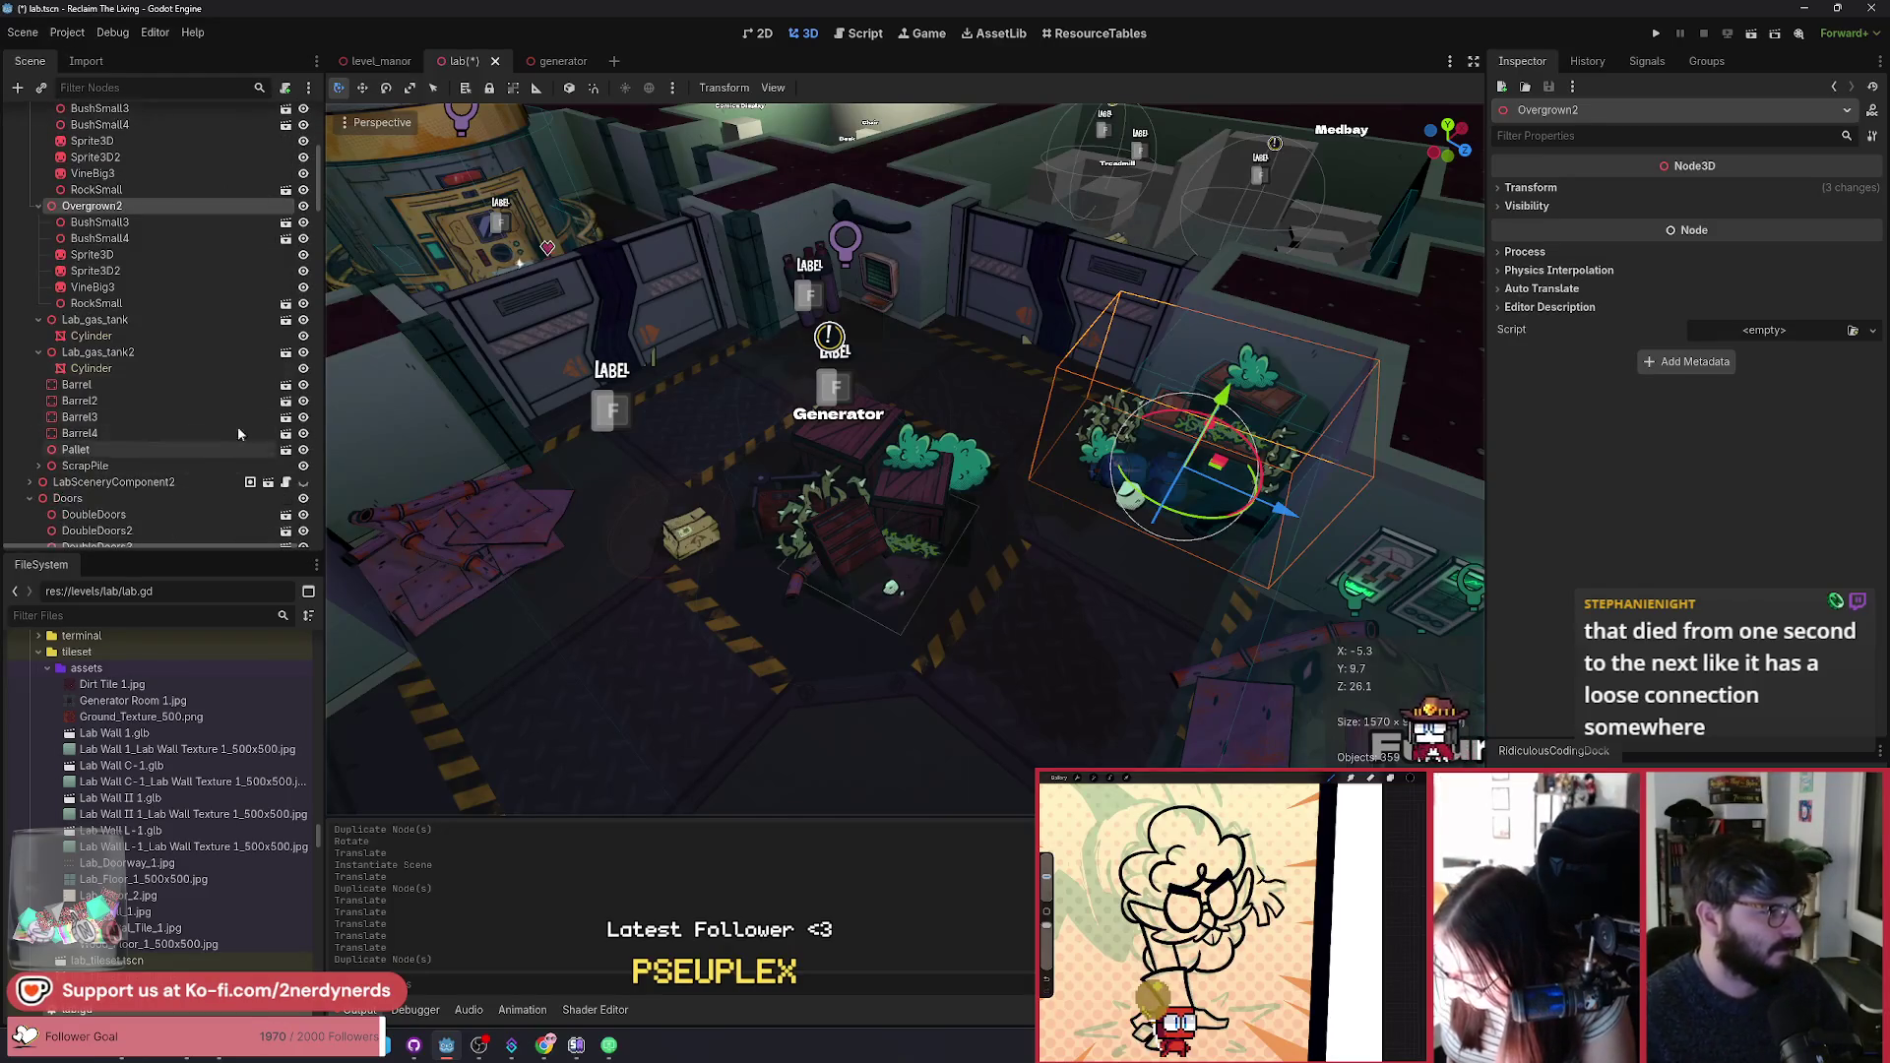
drag(84, 210, 114, 479)
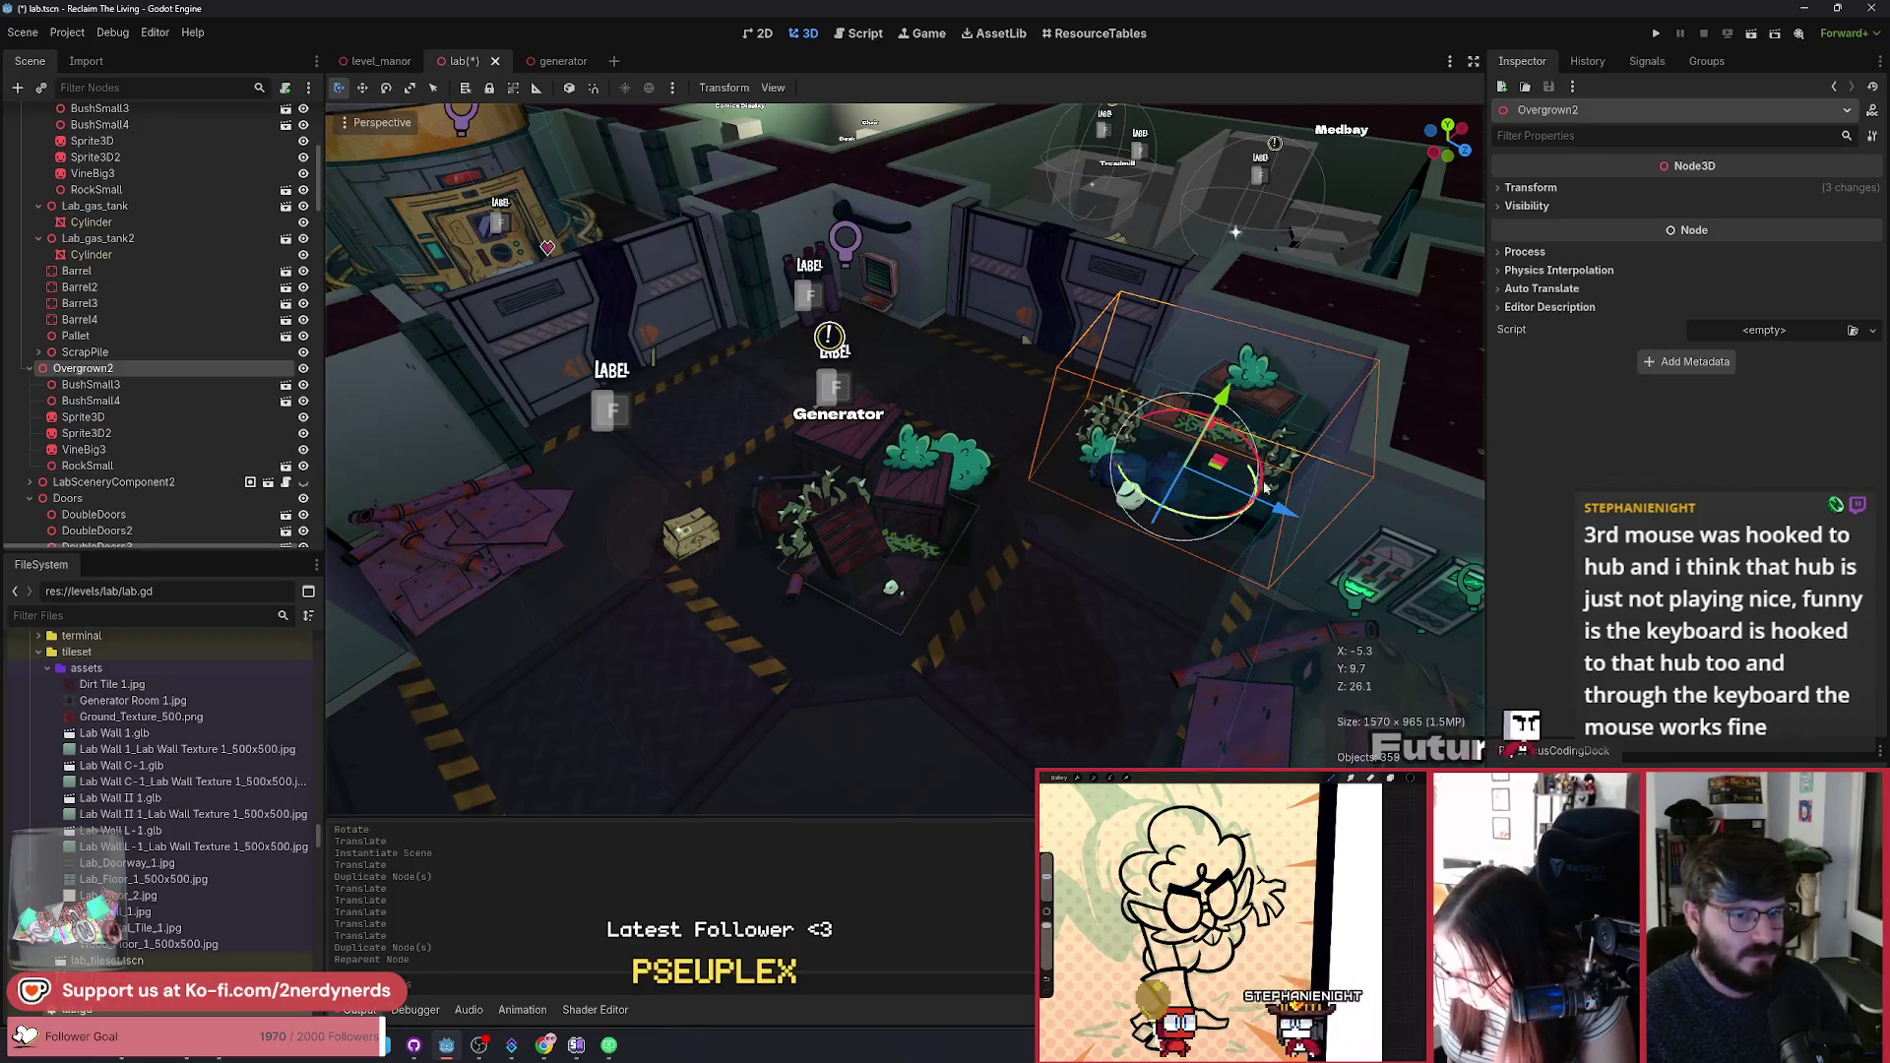
mouse_move(1265, 487)
mouse_down()
mouse_move(1145, 520)
mouse_move(994, 482)
mouse_move(522, 438)
mouse_move(557, 431)
mouse_move(652, 620)
mouse_up()
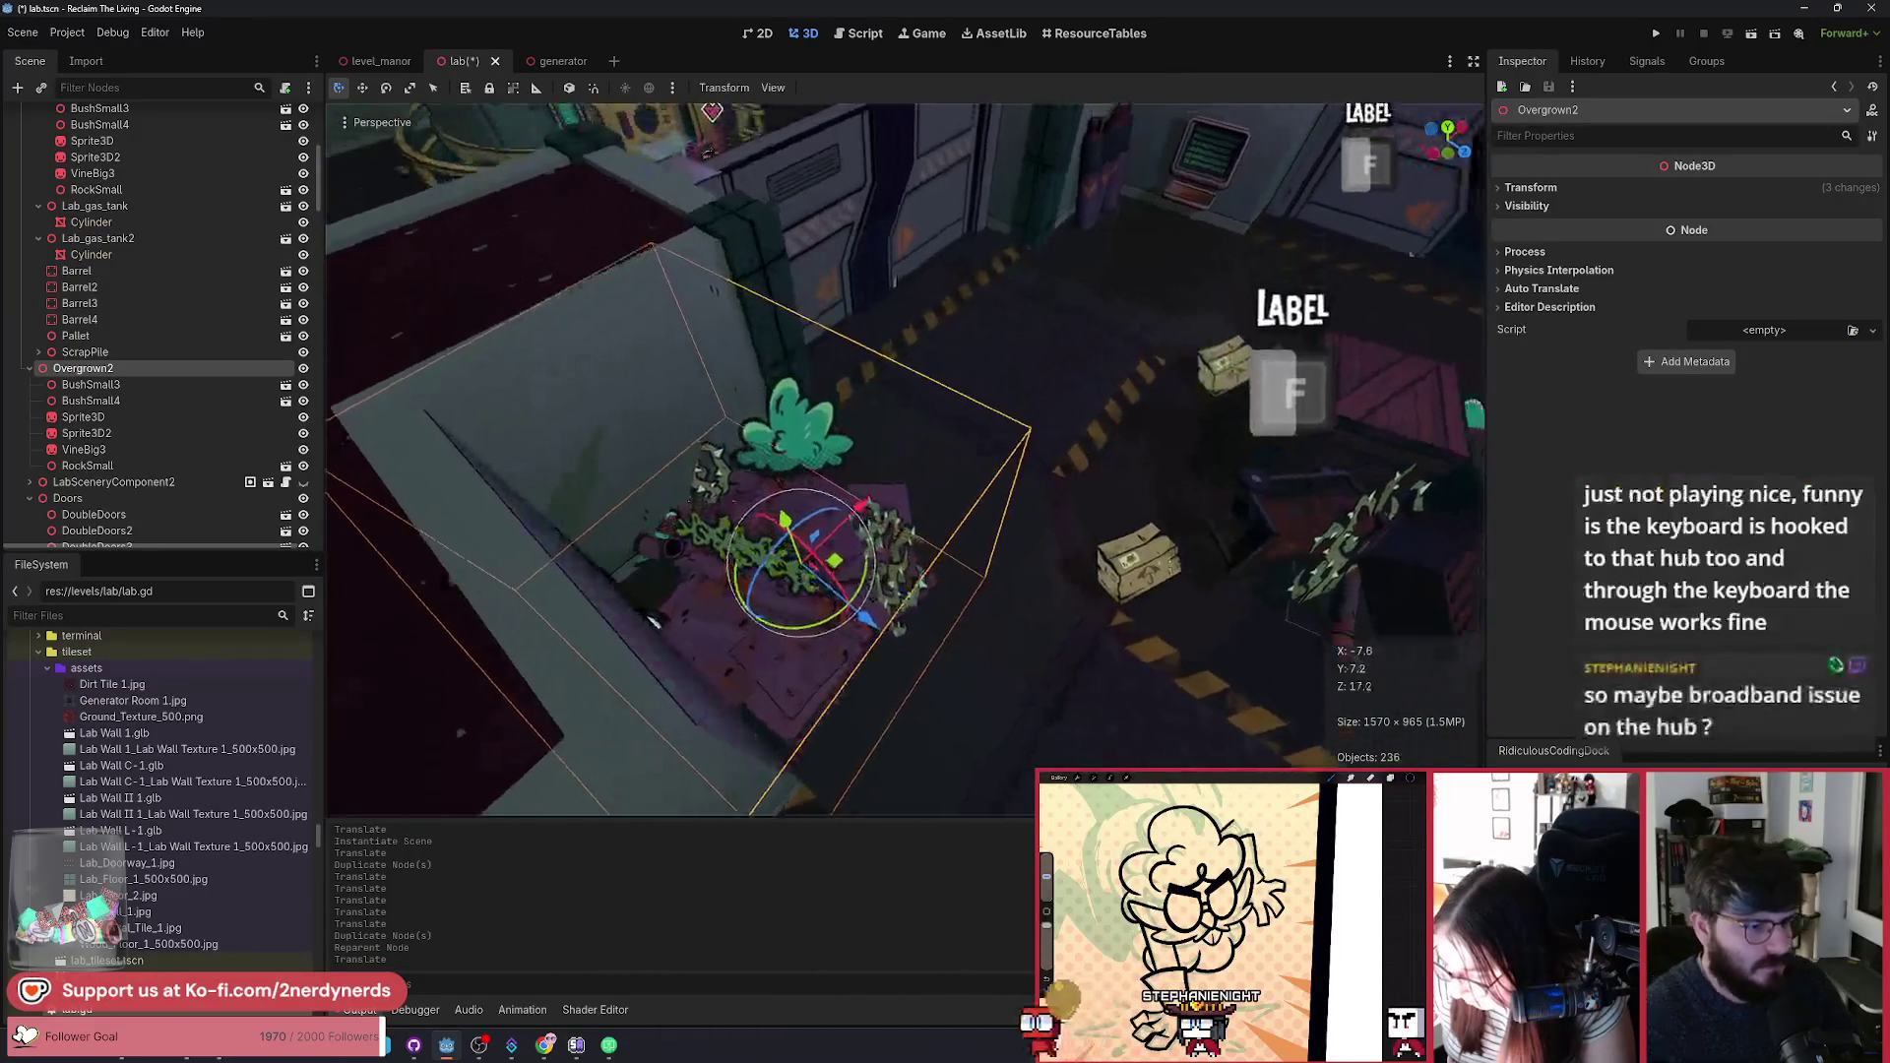
mouse_move(837, 554)
mouse_down()
mouse_move(935, 546)
mouse_move(900, 551)
mouse_move(909, 569)
mouse_move(873, 517)
mouse_up()
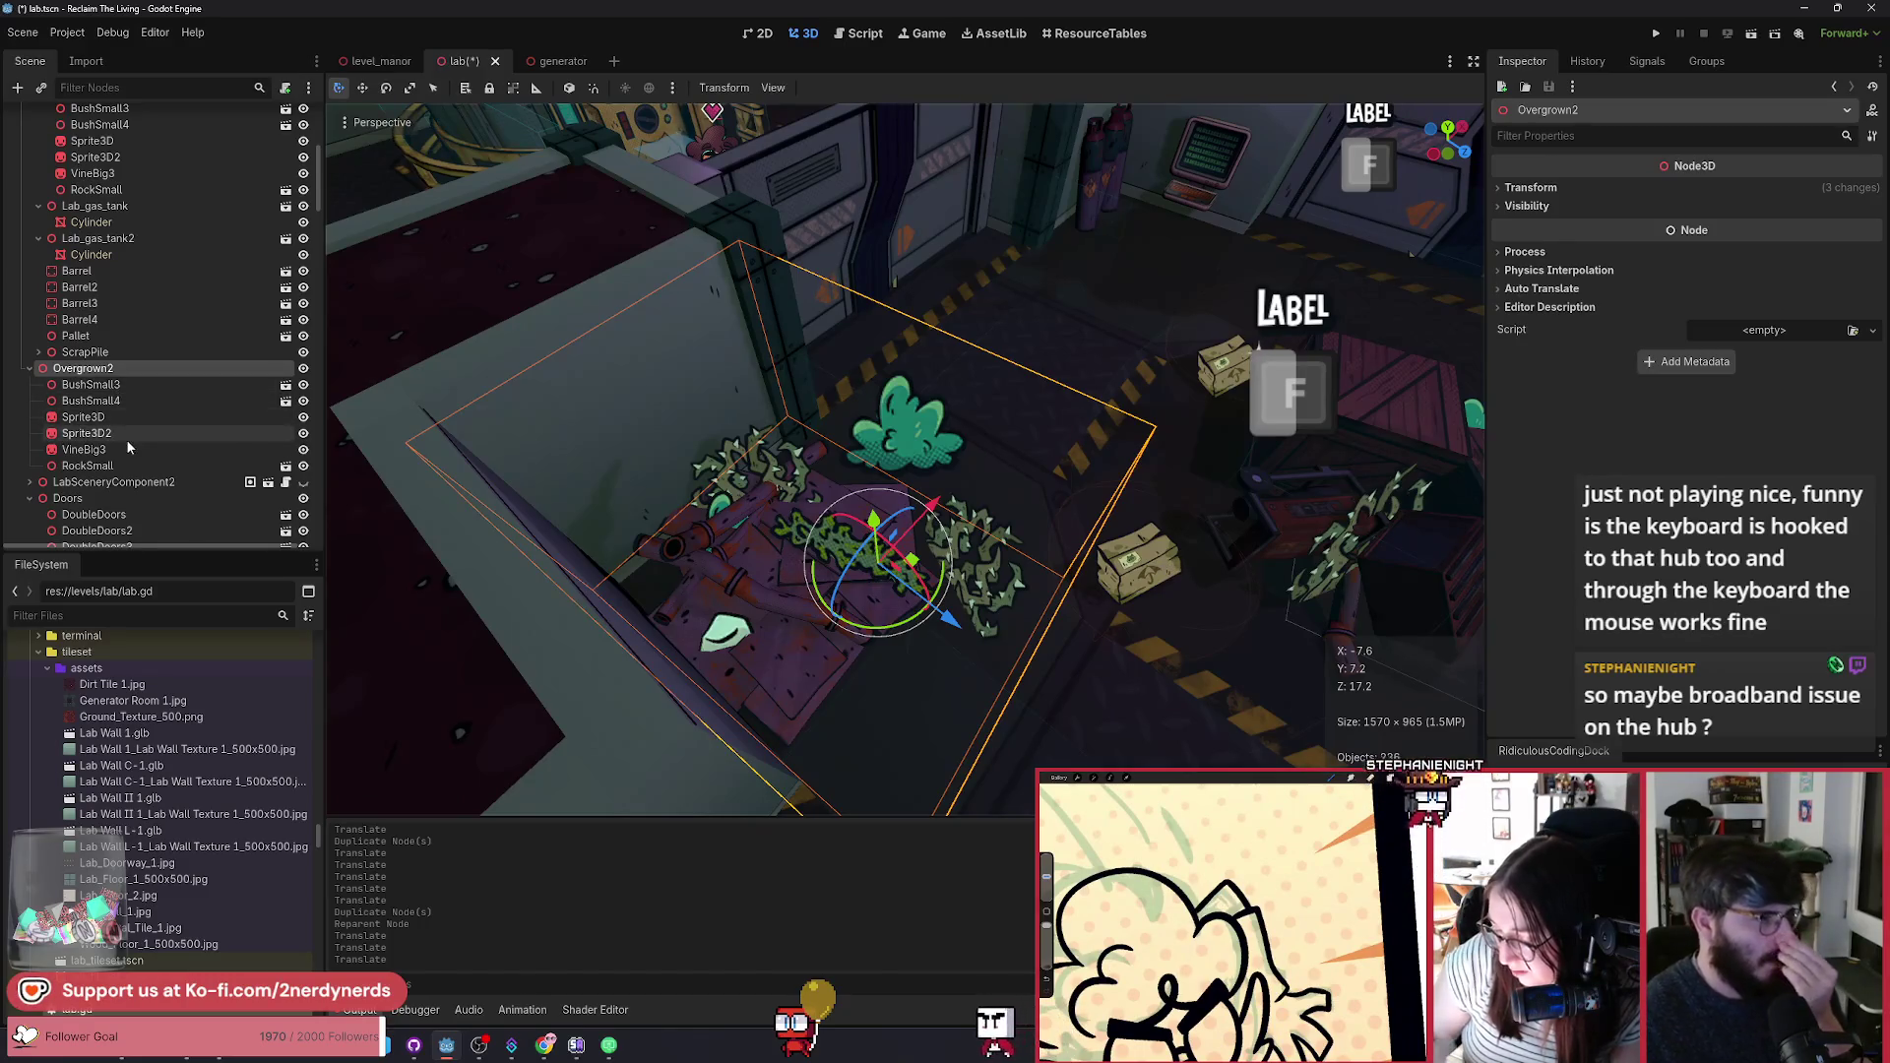
Step: Rearrange Overgrown2's Sprite3D, Sprite3D2 and VineBig3 vines, lowering VineBig3 toward the floor
click(122, 414)
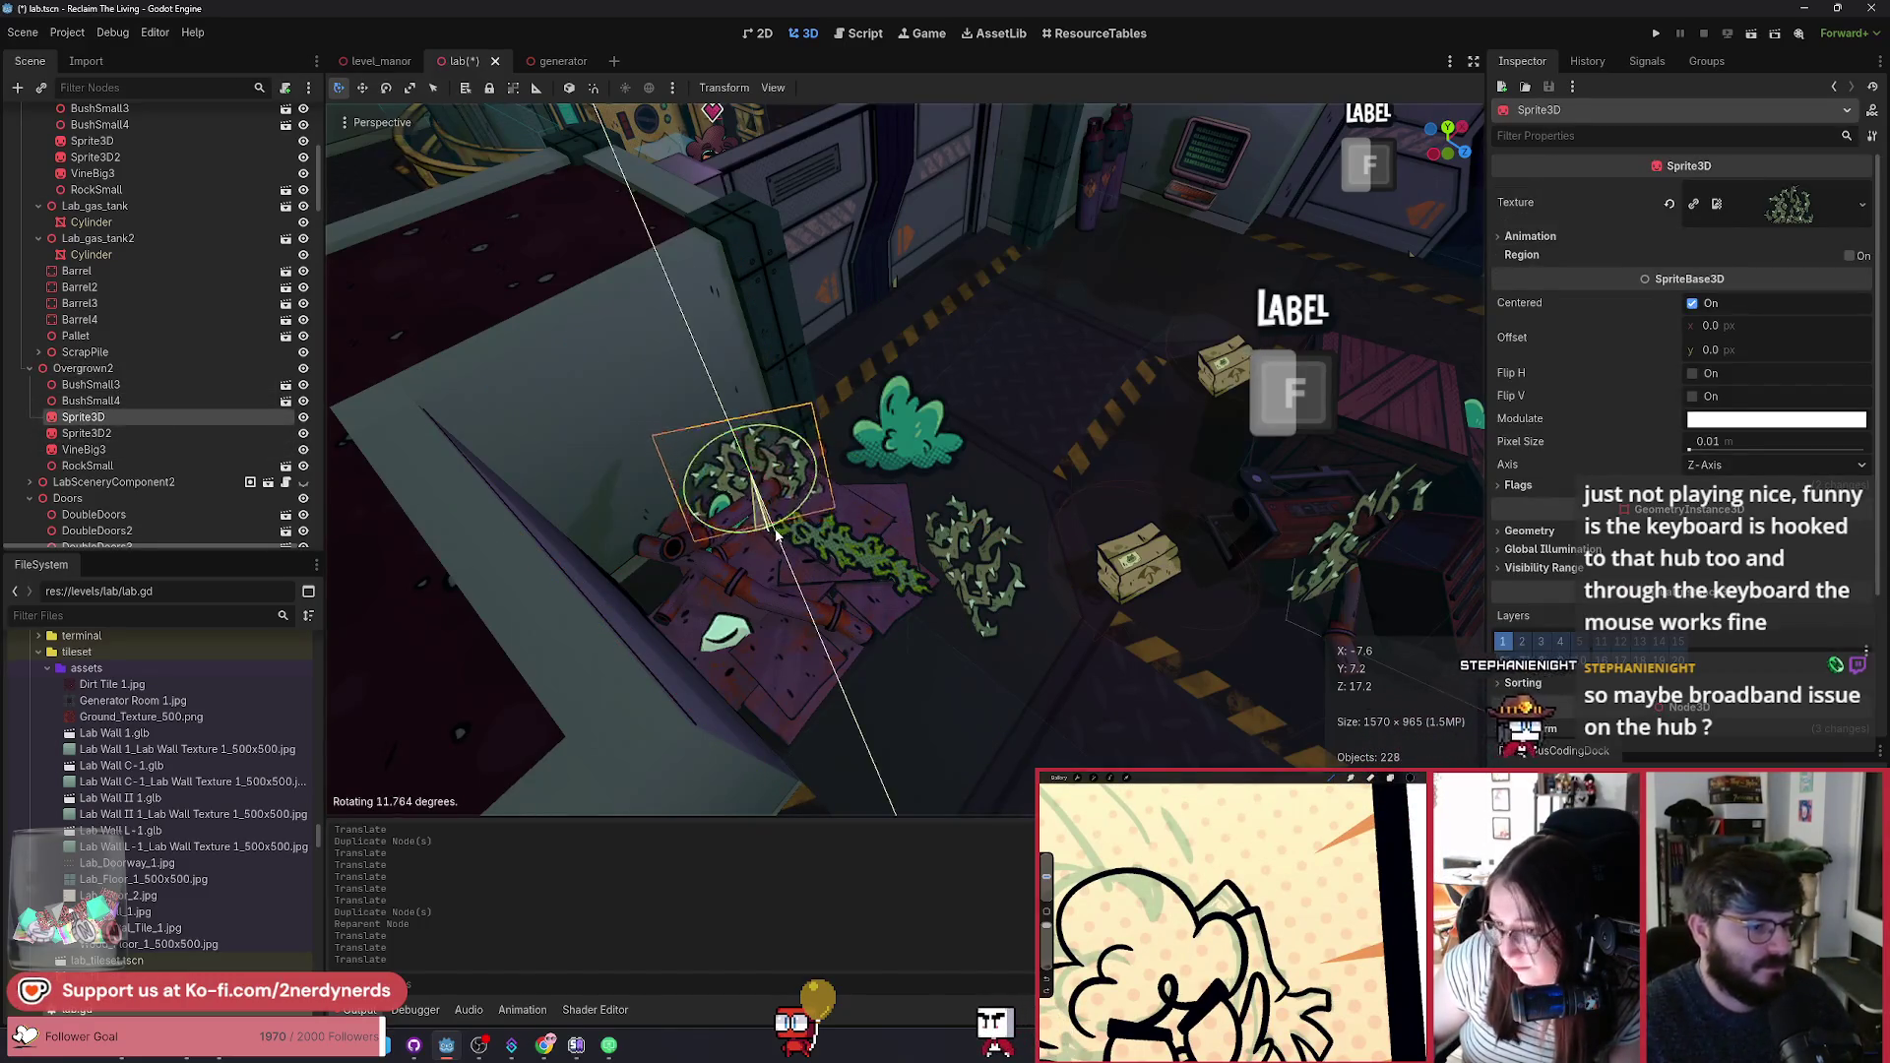
mouse_move(805, 540)
mouse_down()
mouse_move(719, 504)
mouse_move(713, 519)
mouse_up()
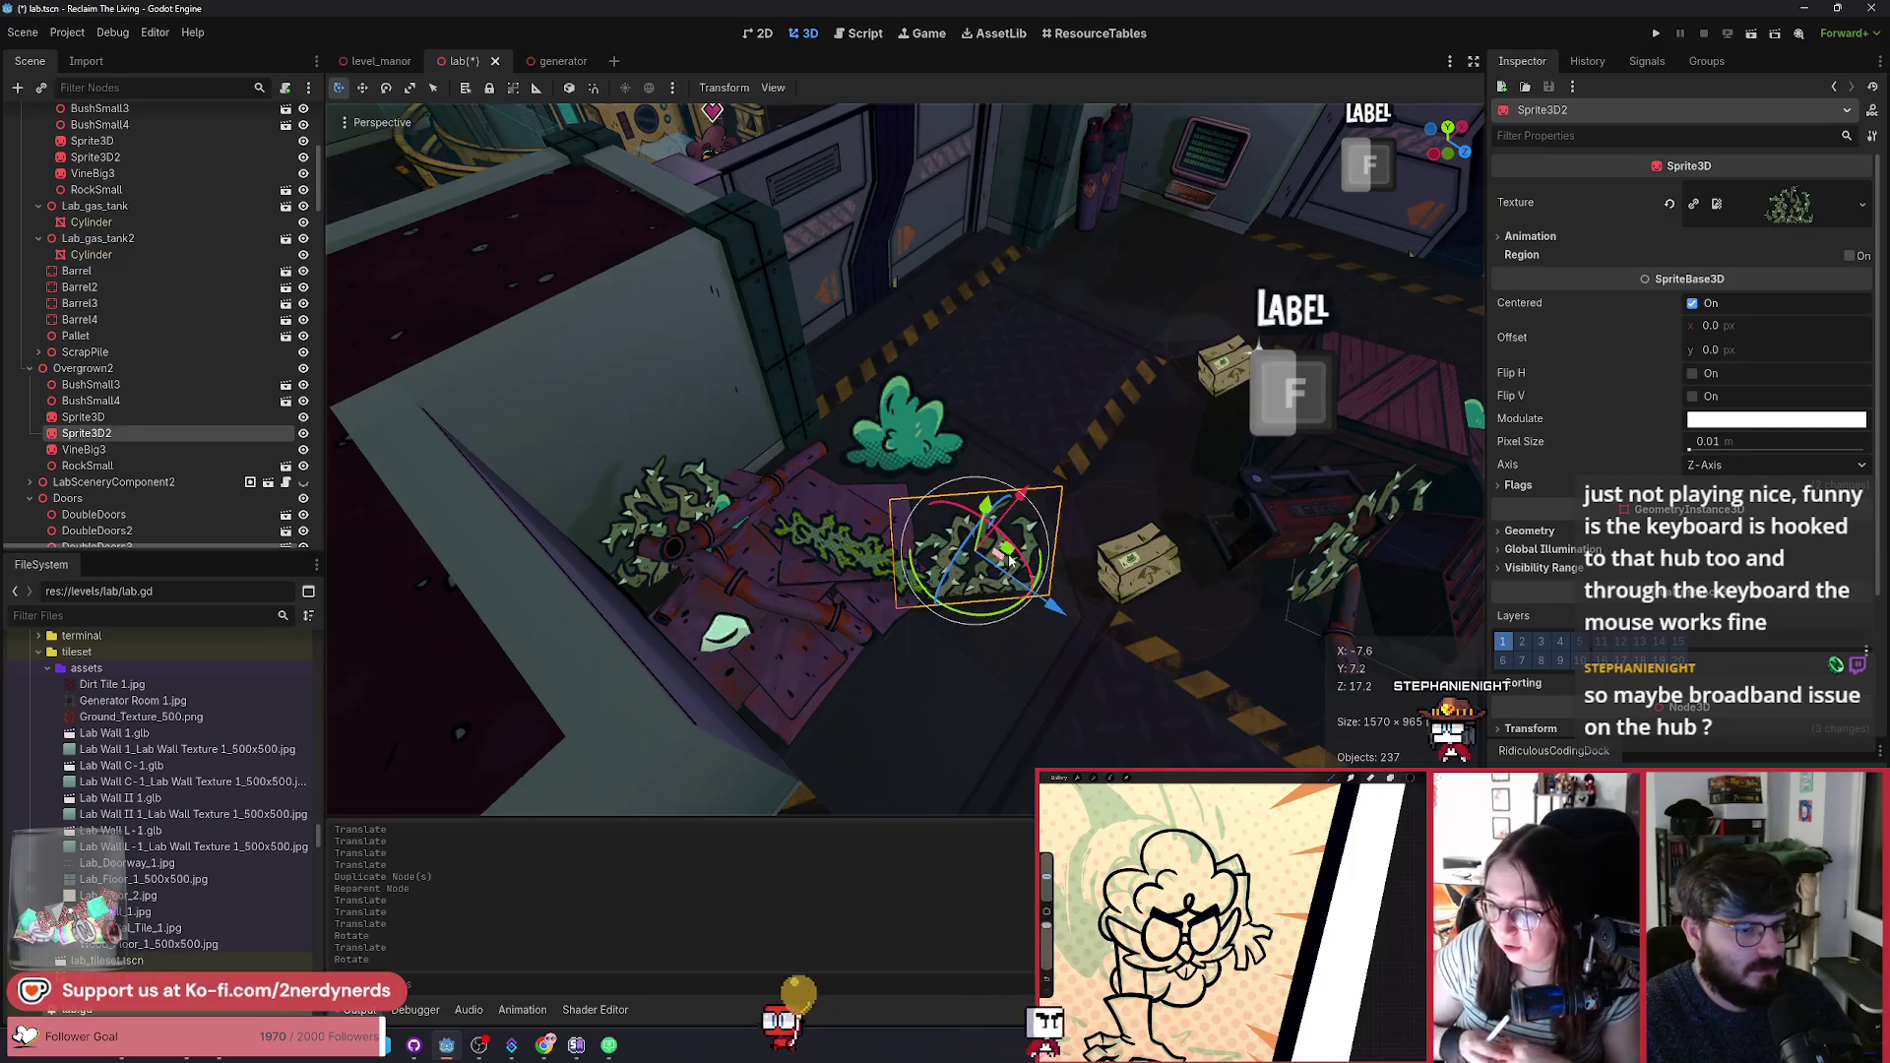
mouse_move(1009, 559)
mouse_down()
mouse_move(754, 552)
mouse_move(795, 556)
mouse_up()
click(880, 584)
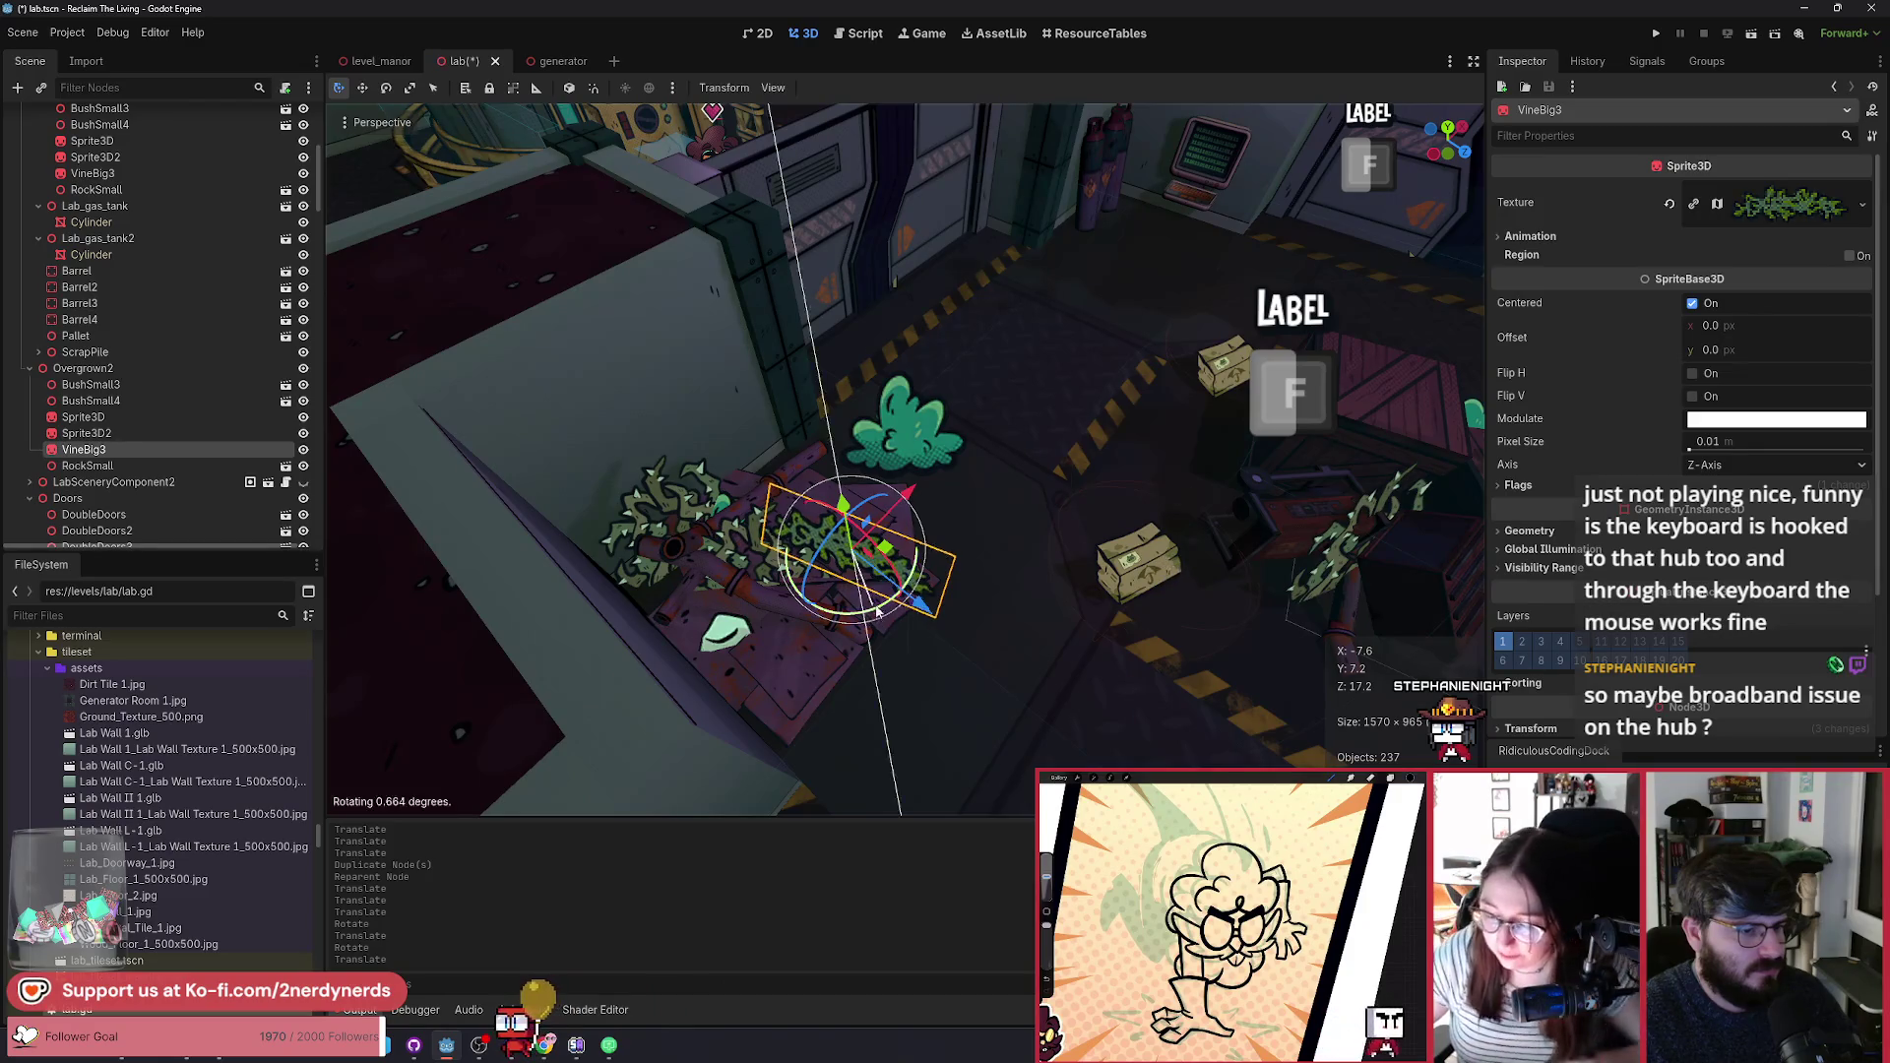
mouse_move(843, 504)
mouse_down()
mouse_move(849, 541)
mouse_move(767, 603)
mouse_up()
Step: Reposition Overgrown2's RockSmall beside the vines and select the extra BushSmall4
click(142, 468)
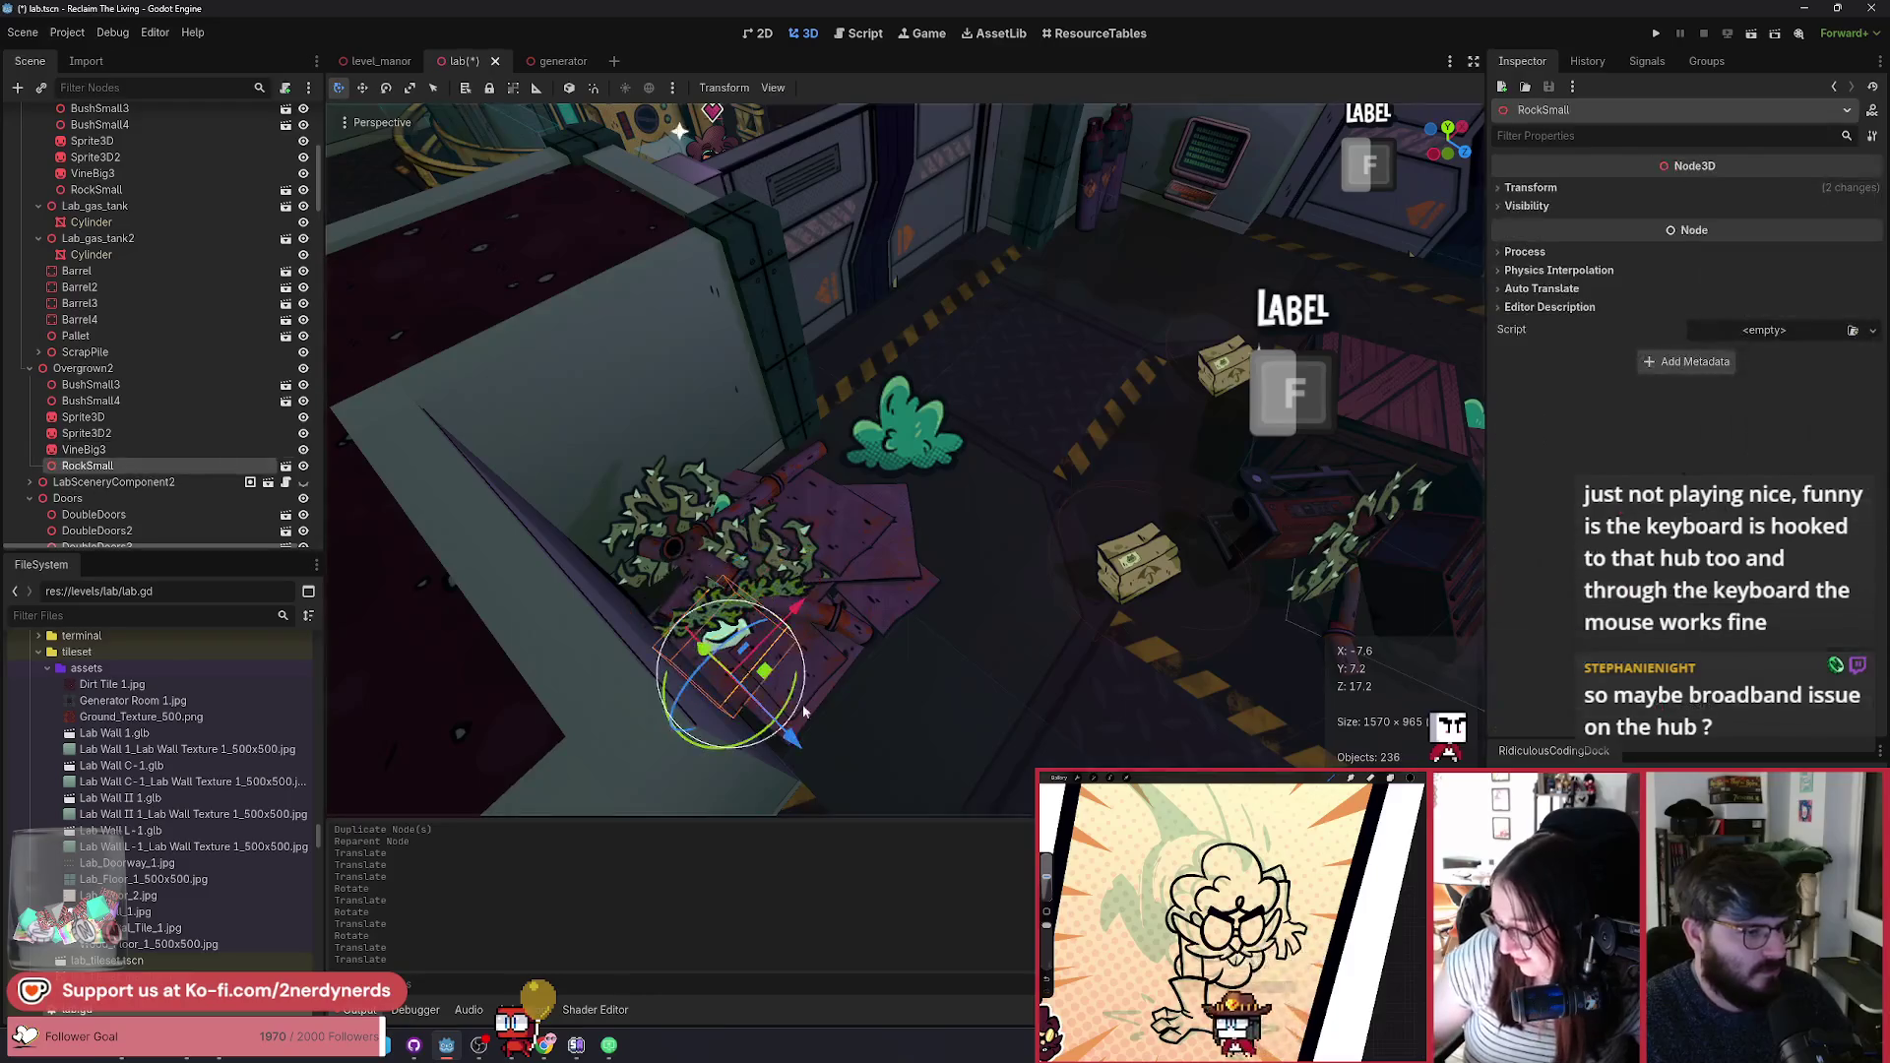
drag(820, 716, 822, 719)
scroll(822, 719, up, 4)
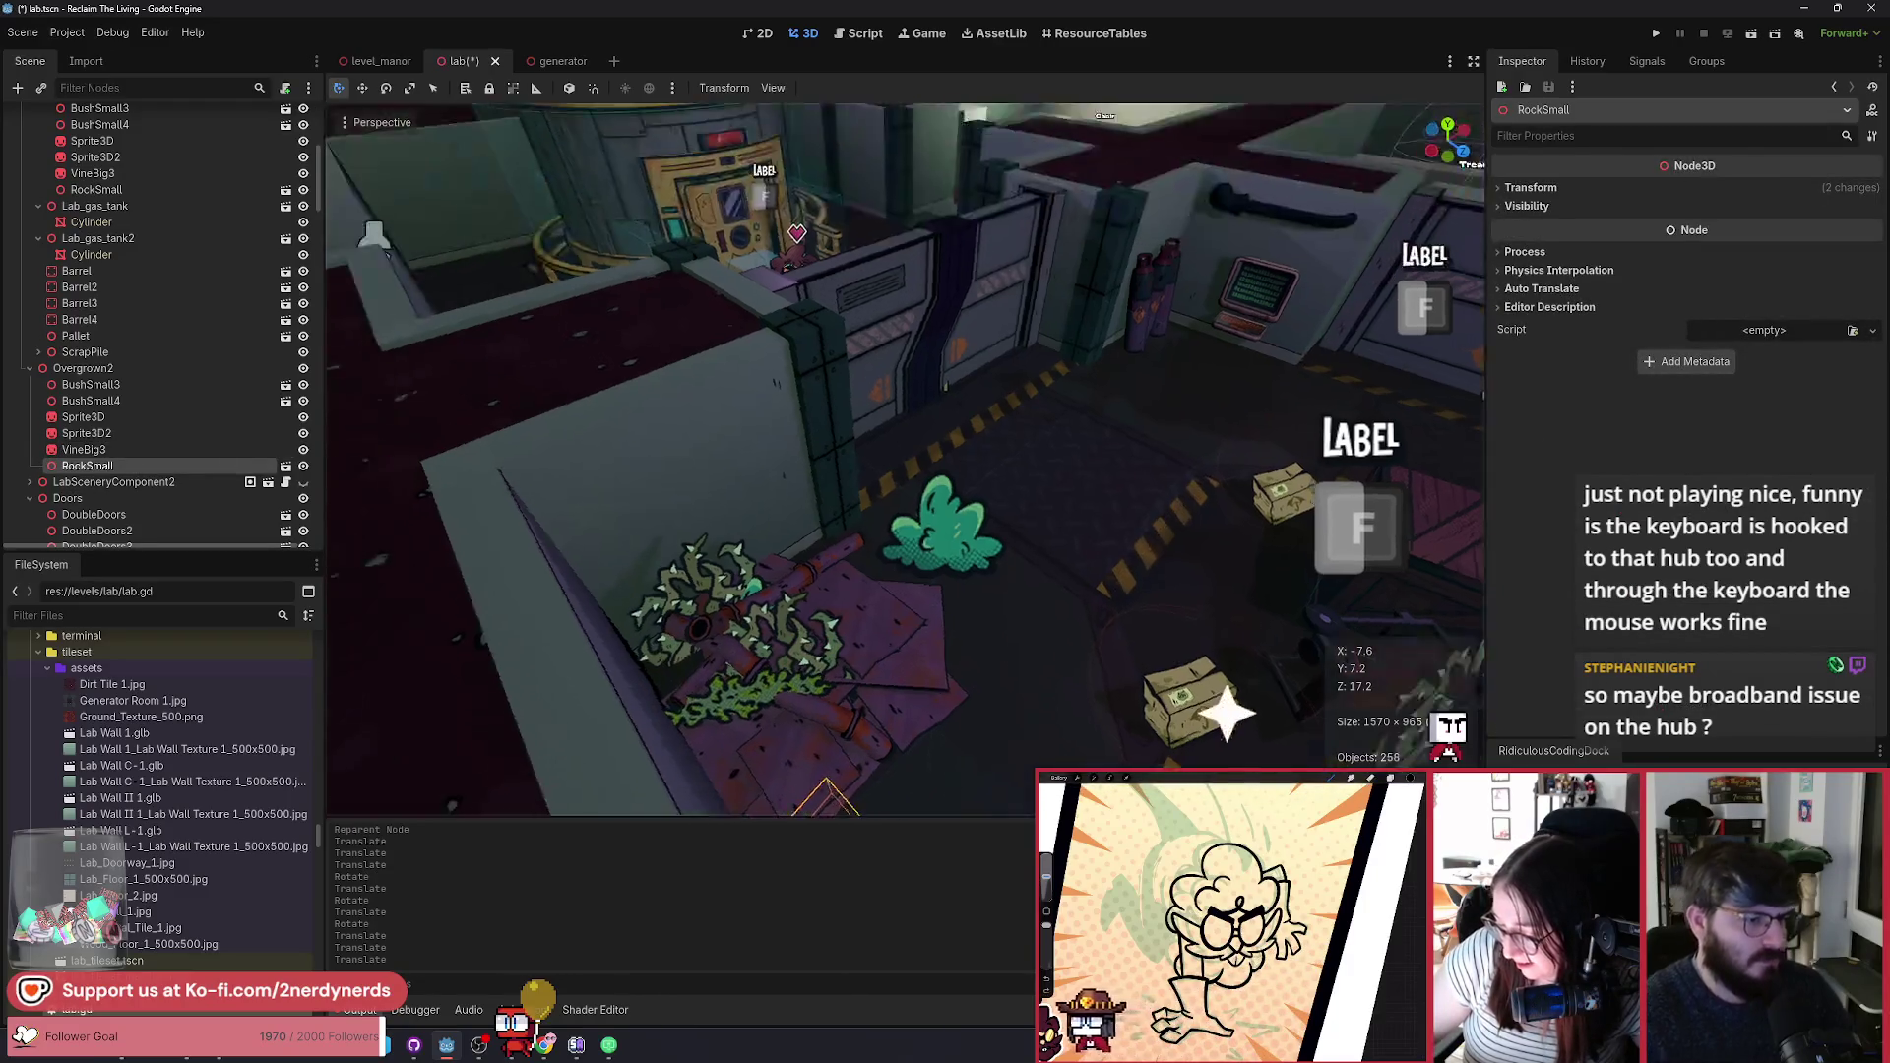
click(98, 385)
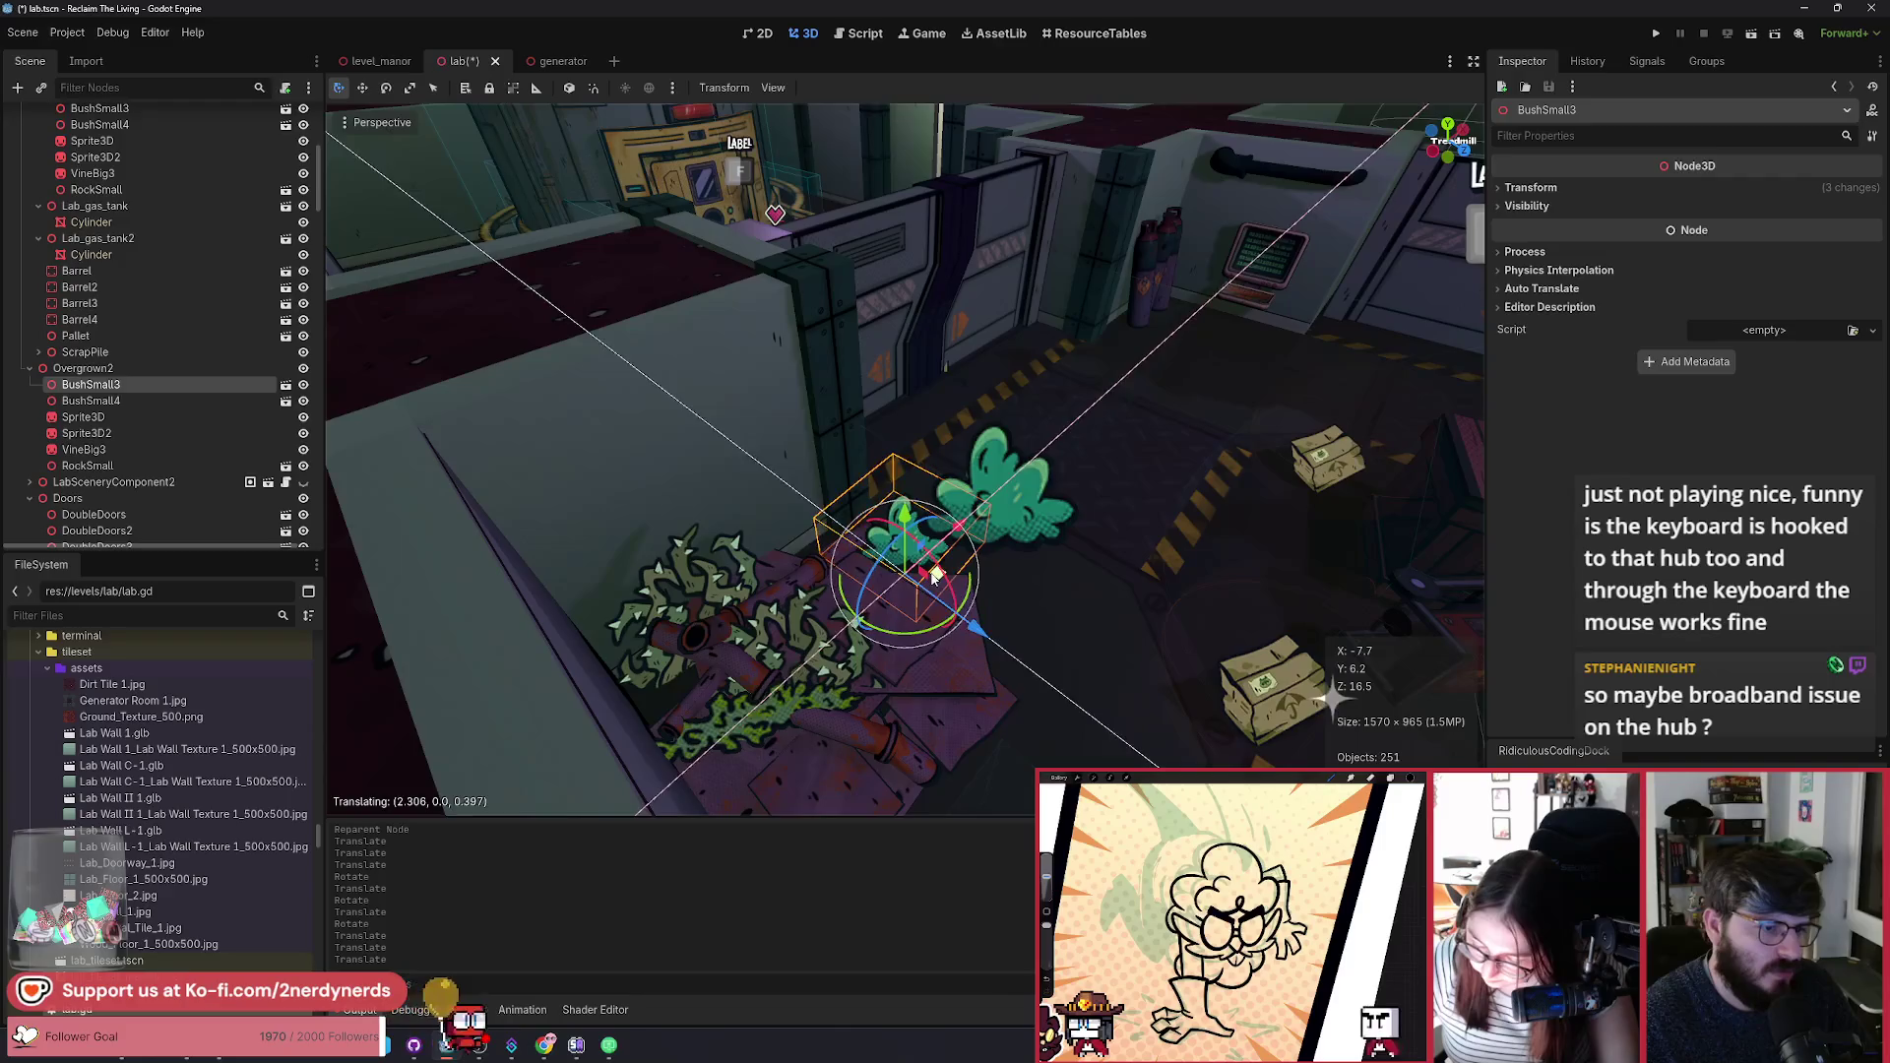
click(1041, 495)
Step: Delete the extra BushSmall4 from Overgrown2
key(Delete)
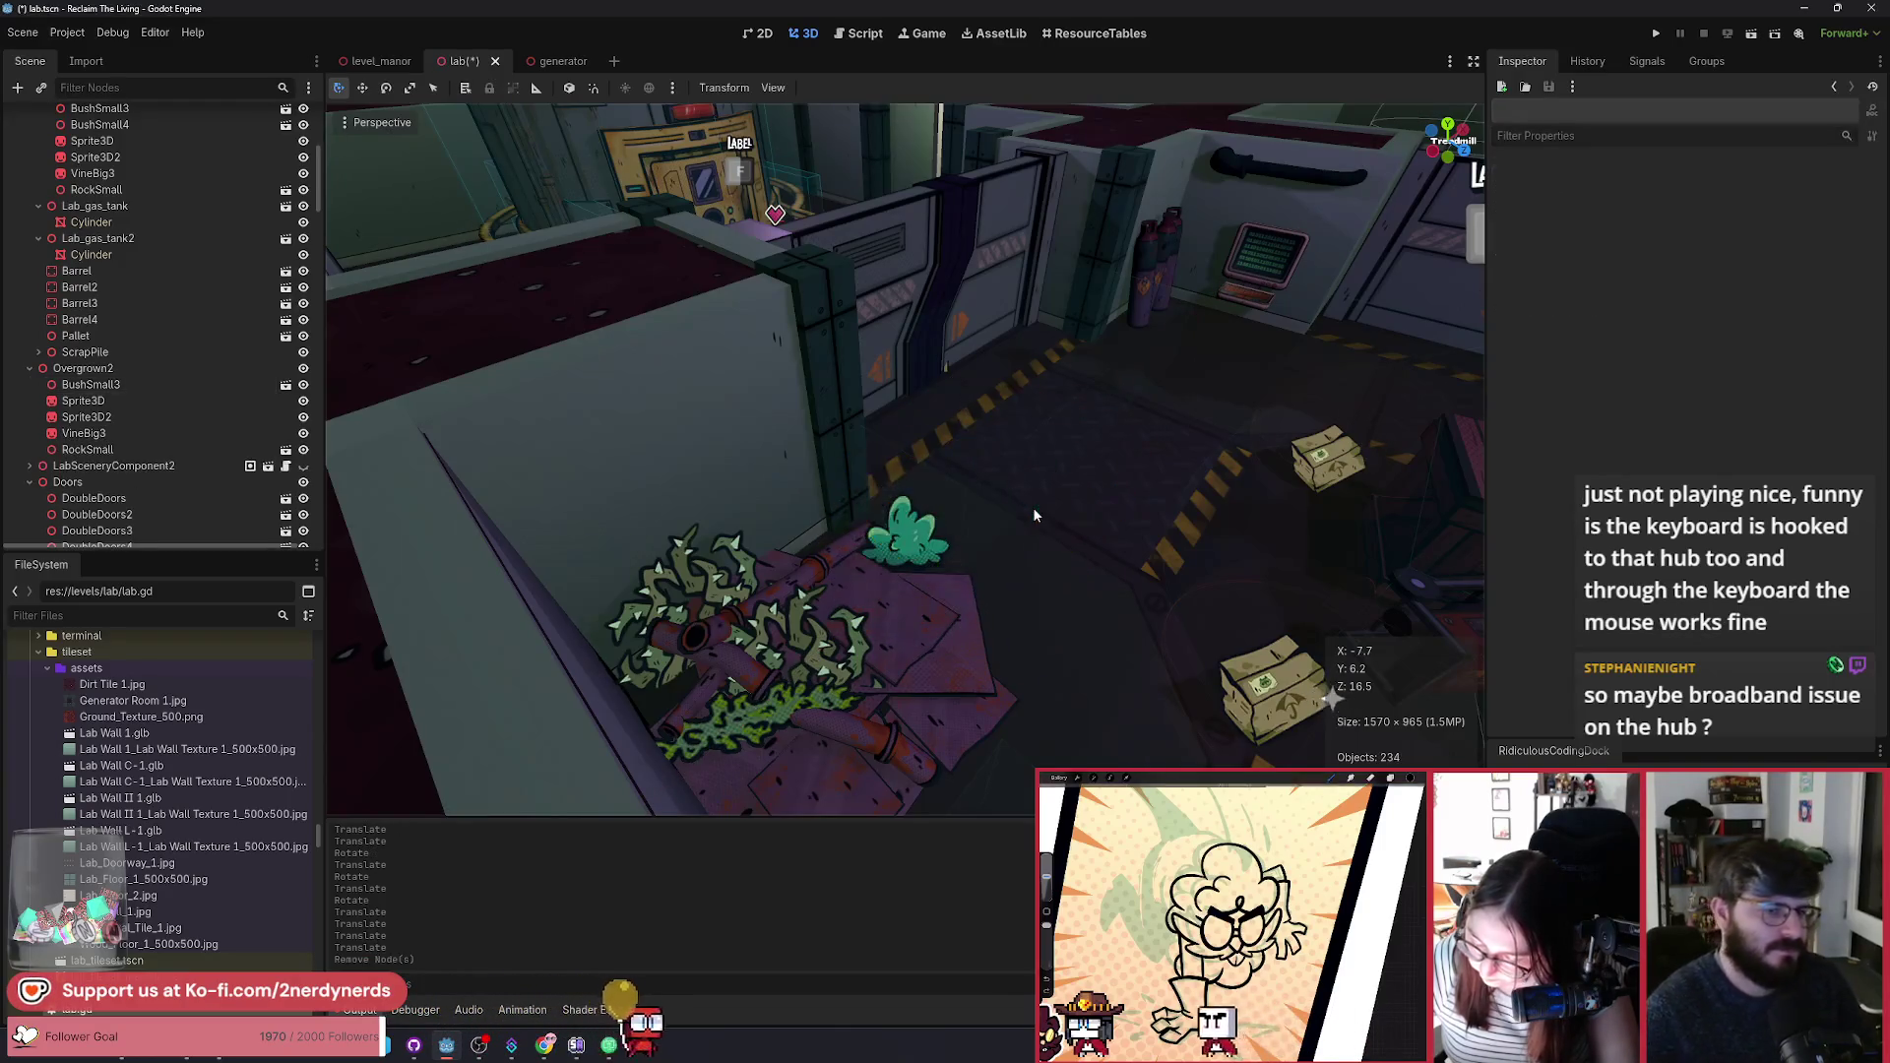
scroll(906, 457, down, 5)
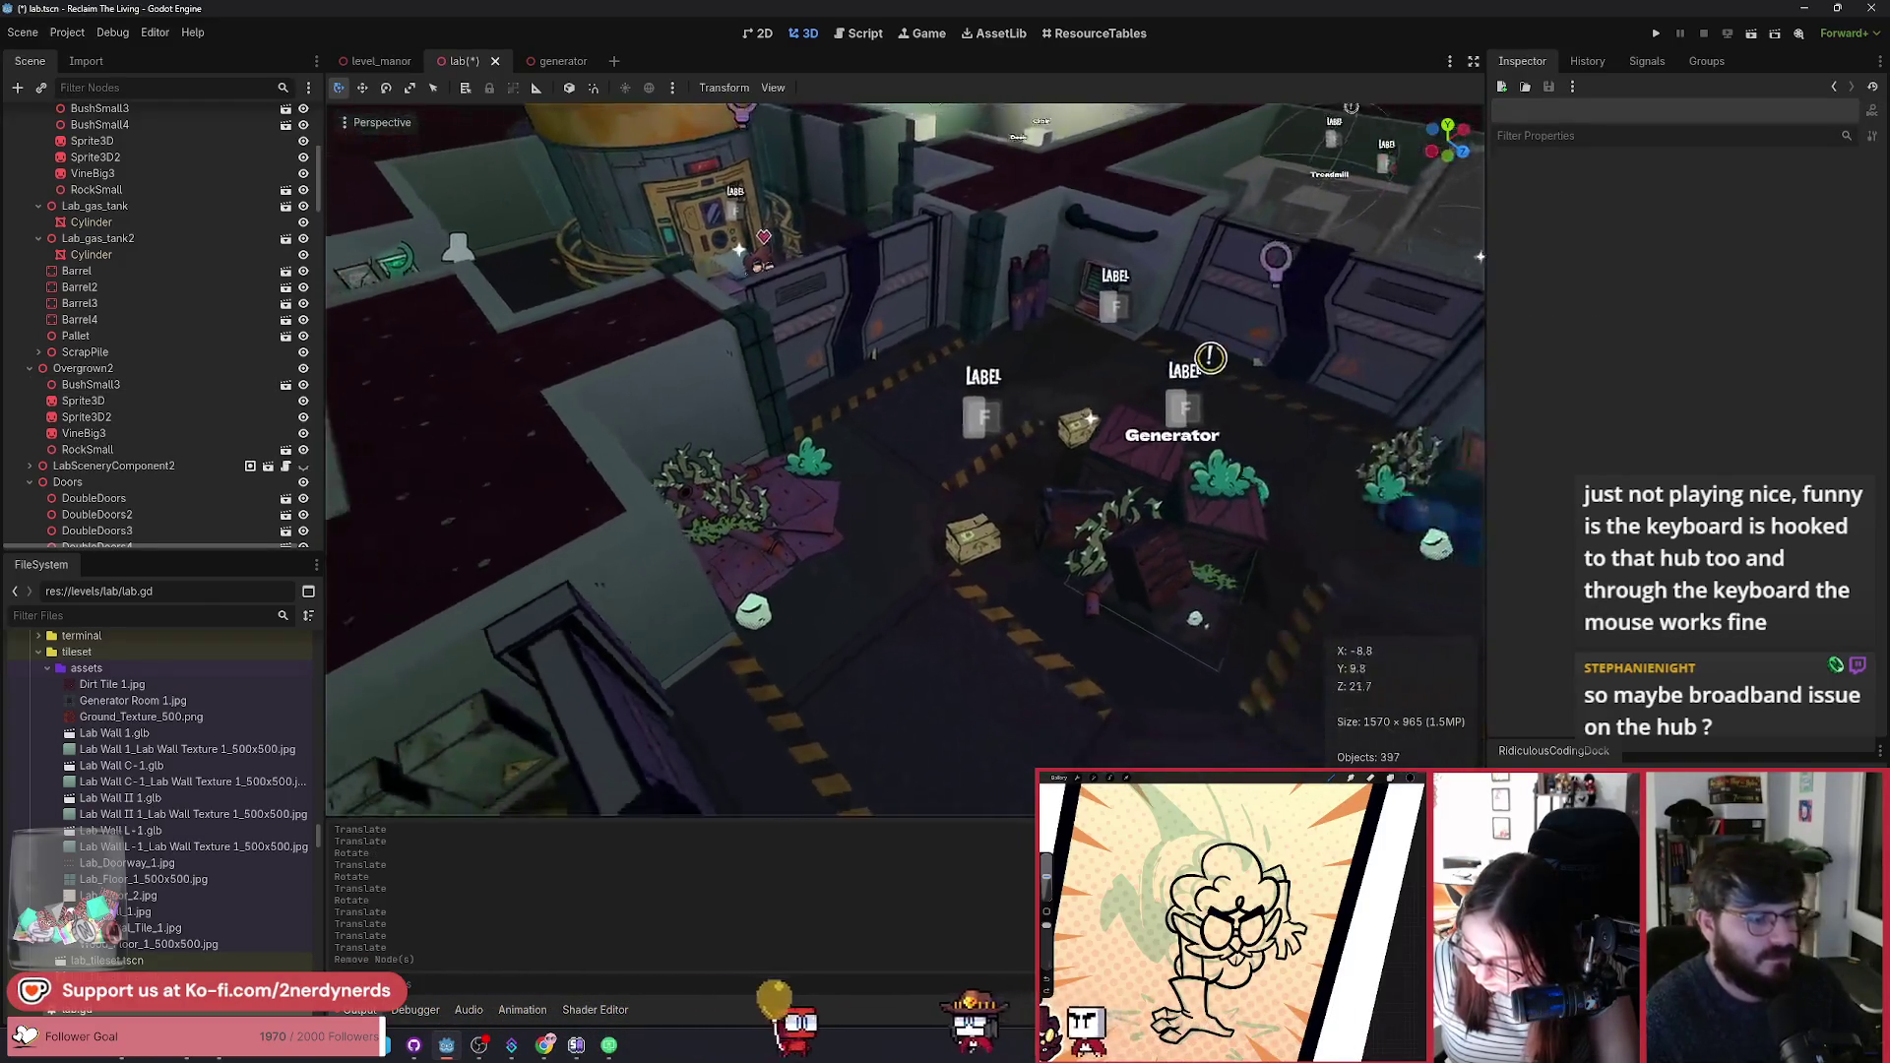
scroll(906, 457, up, 4)
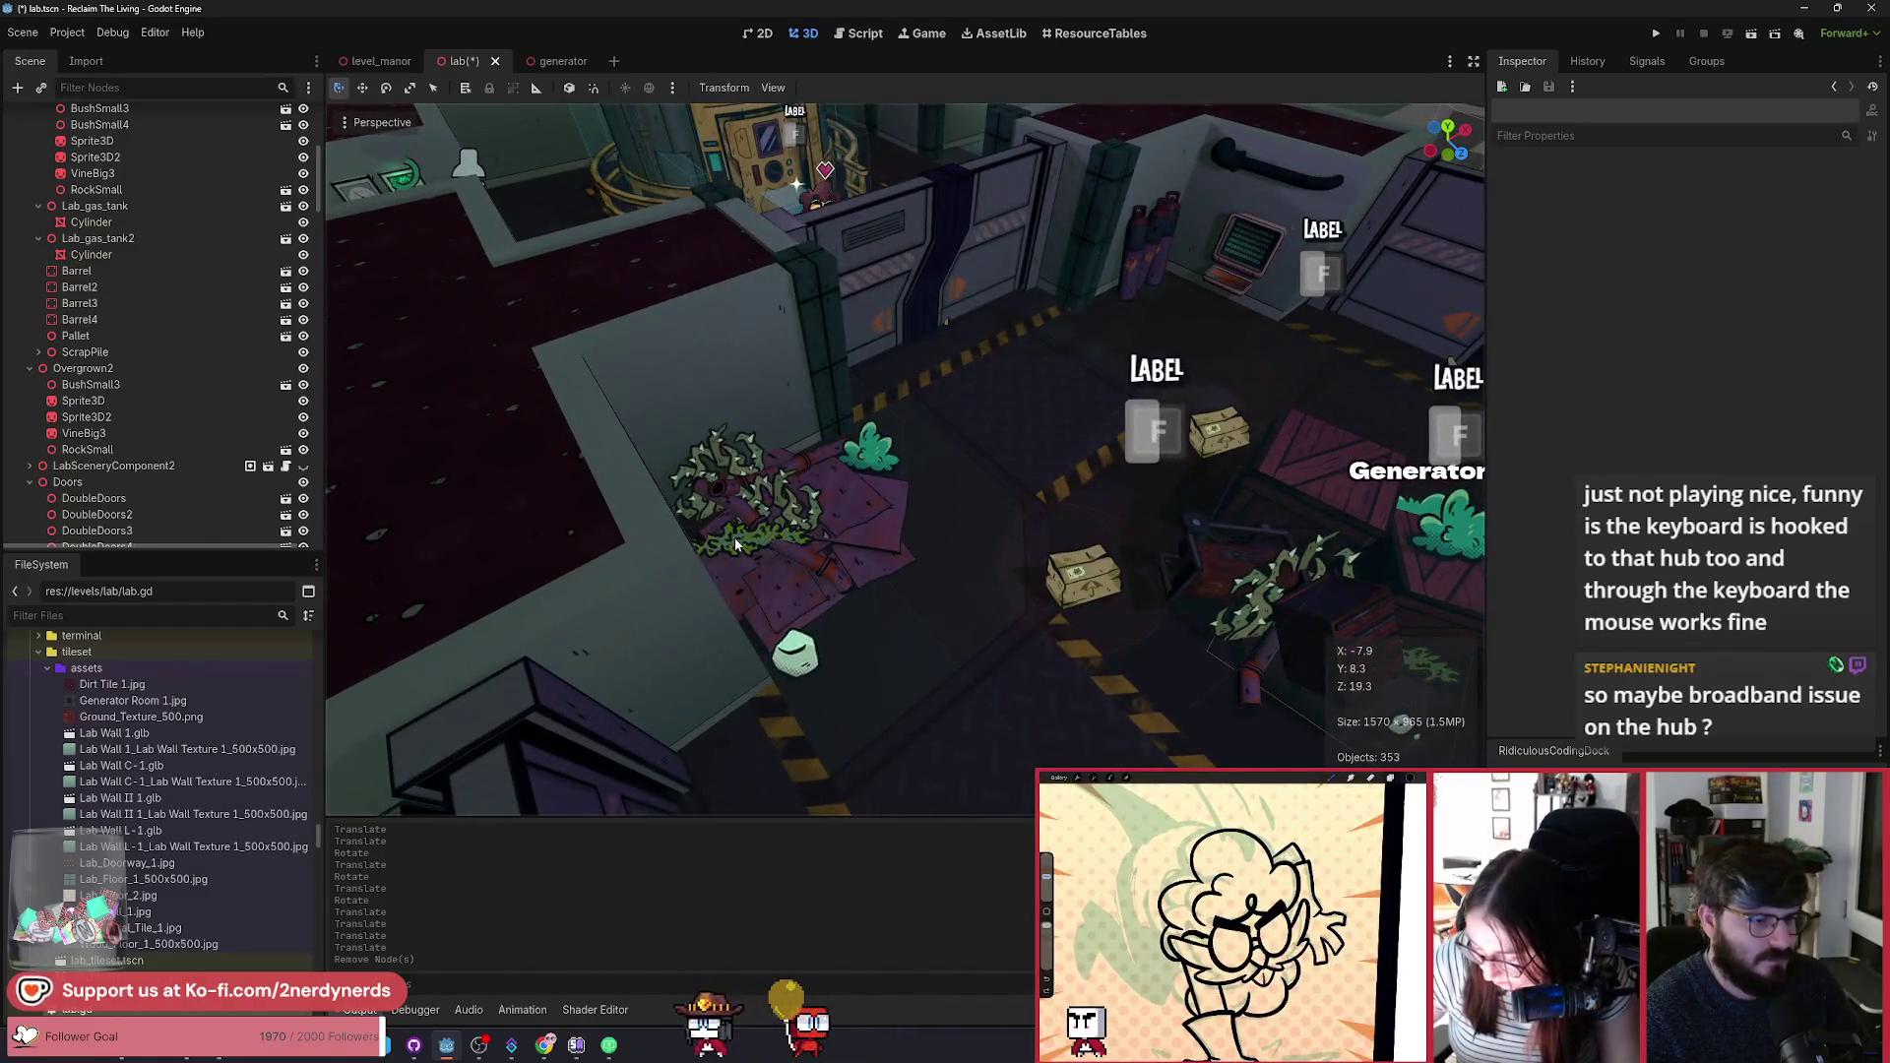
Step: Slide the copied VineBig5 vine toward the front, lower it slightly, and save lab.tscn
click(736, 544)
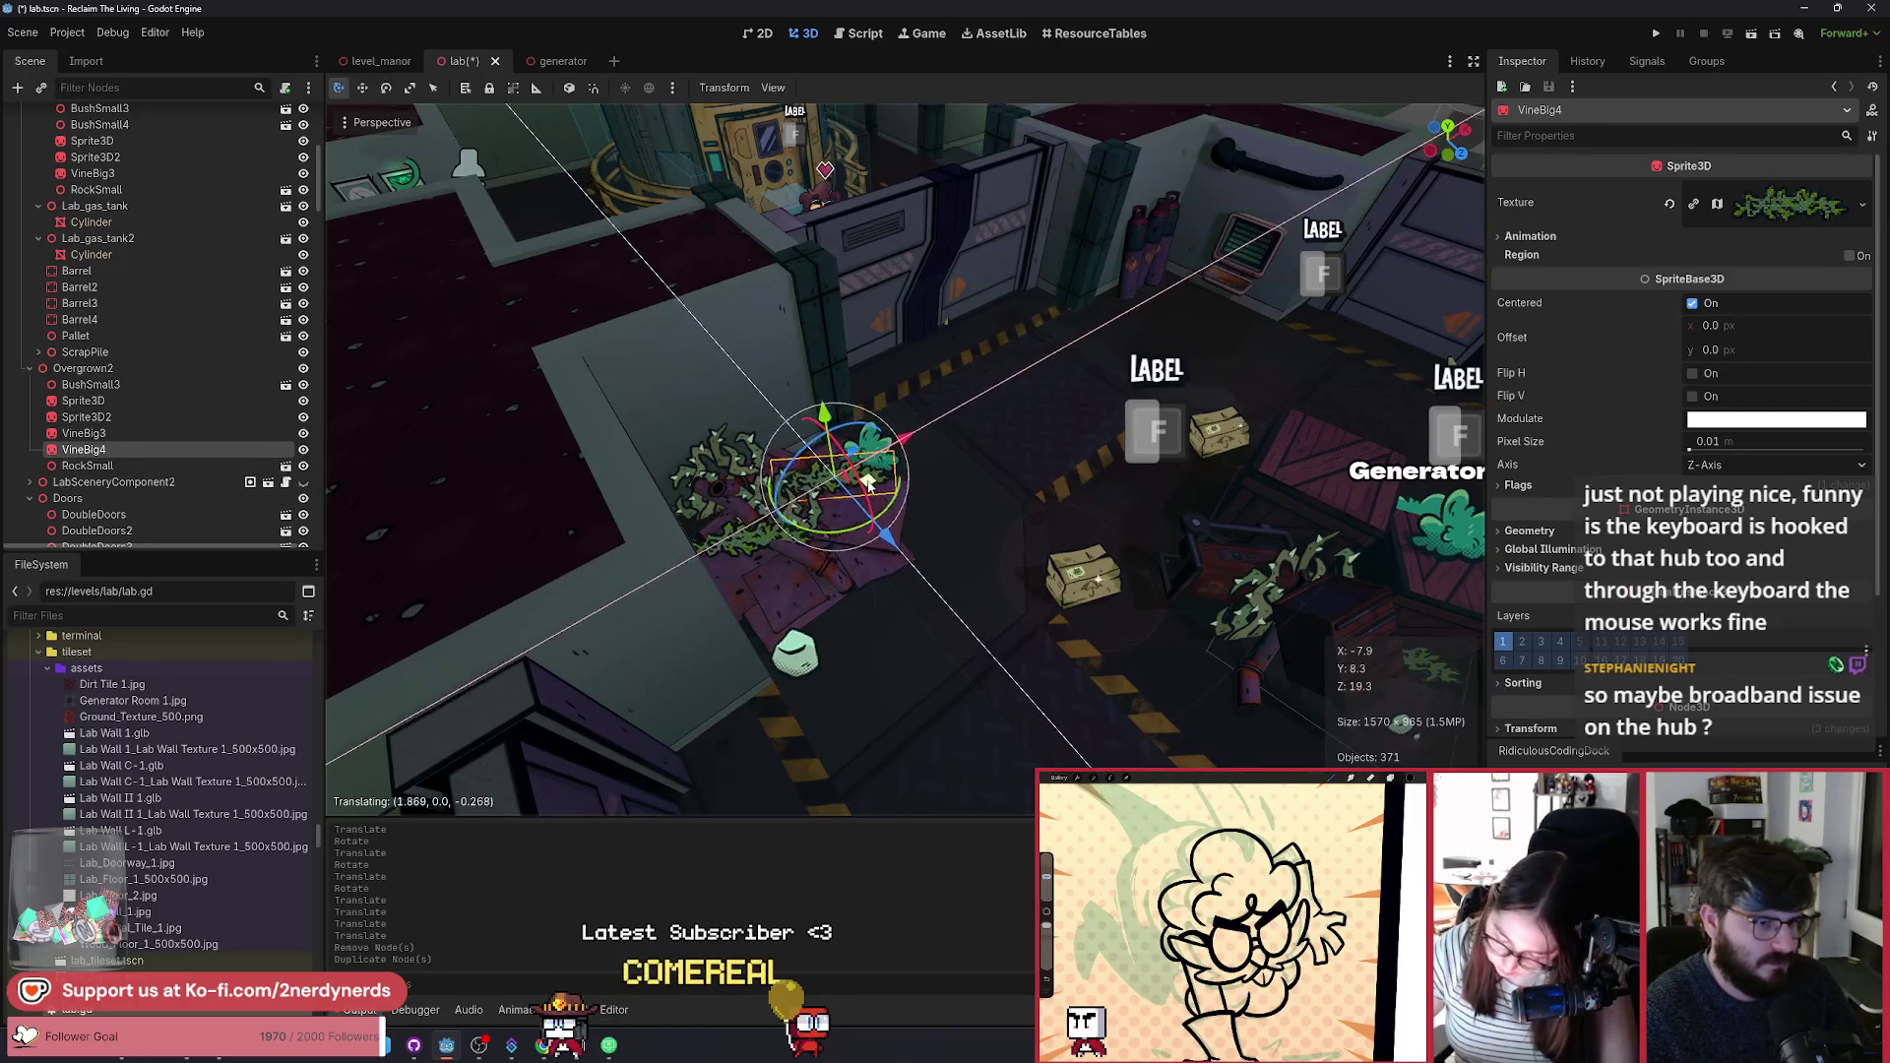
drag(874, 482, 845, 618)
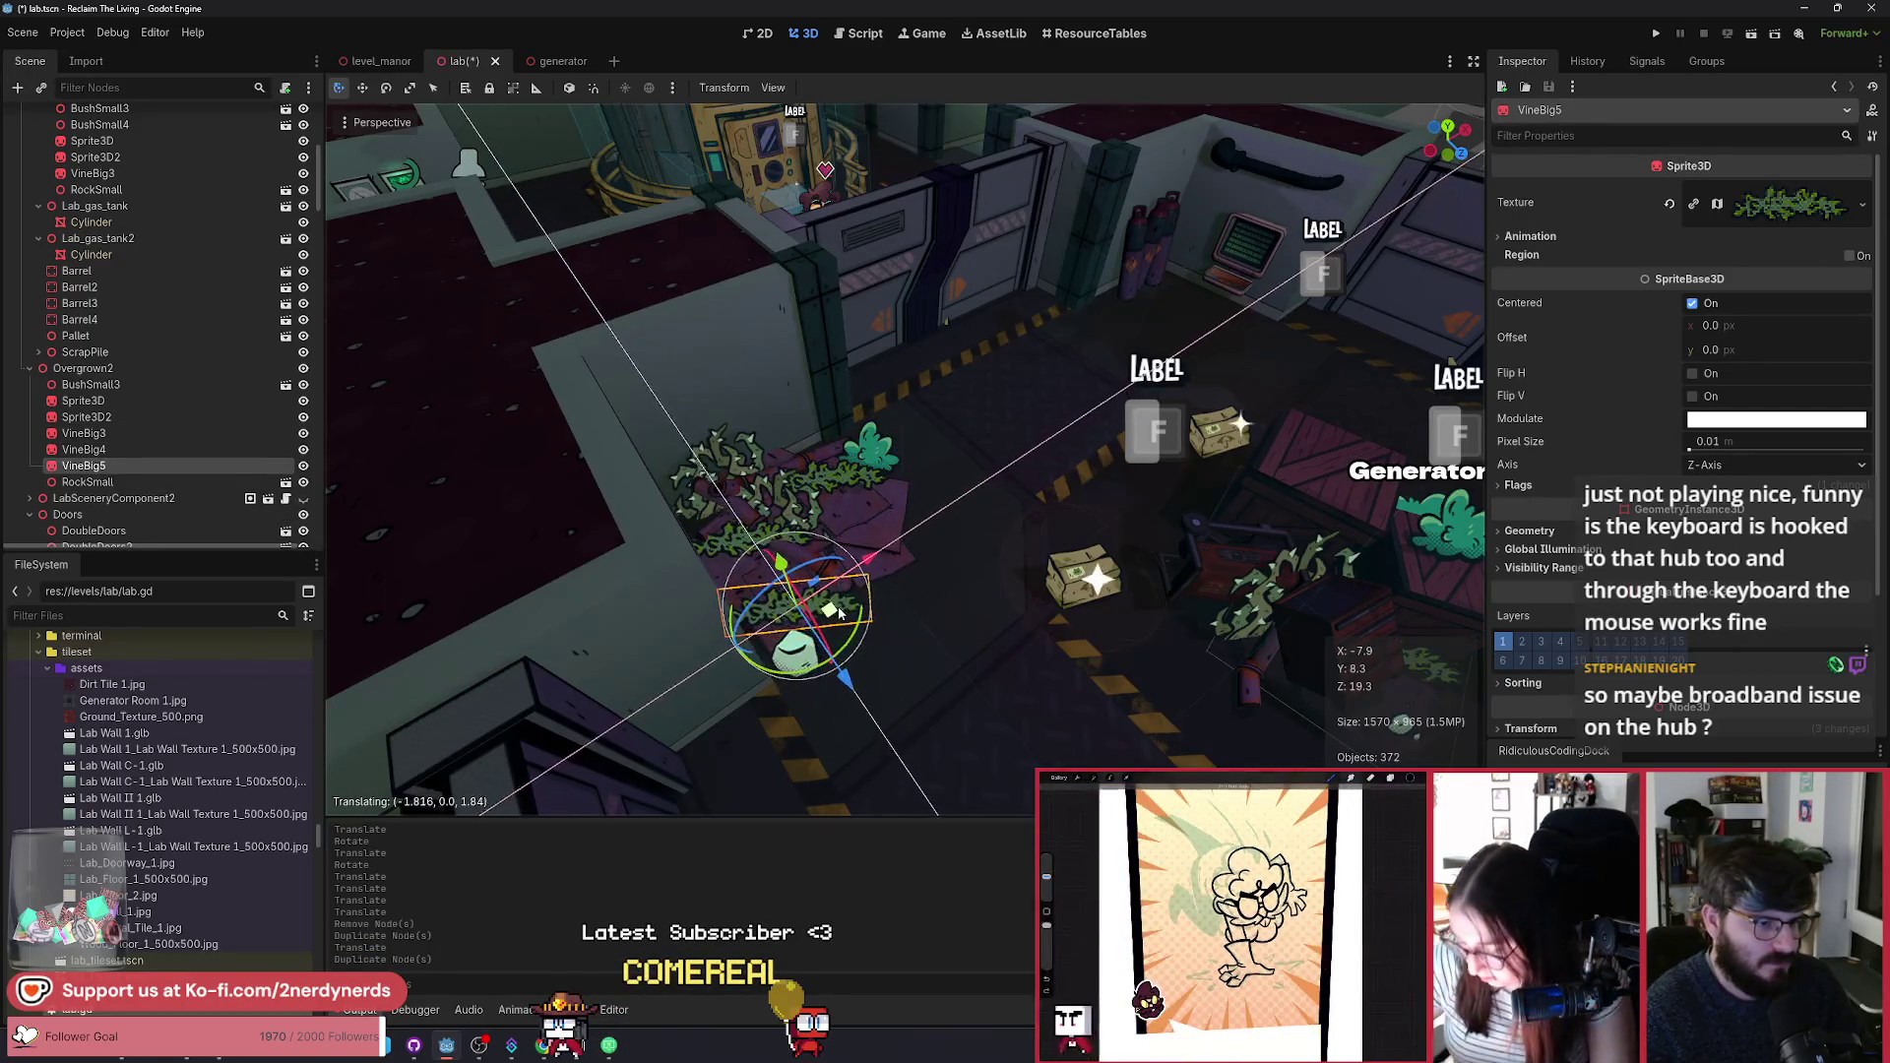
drag(781, 563, 785, 571)
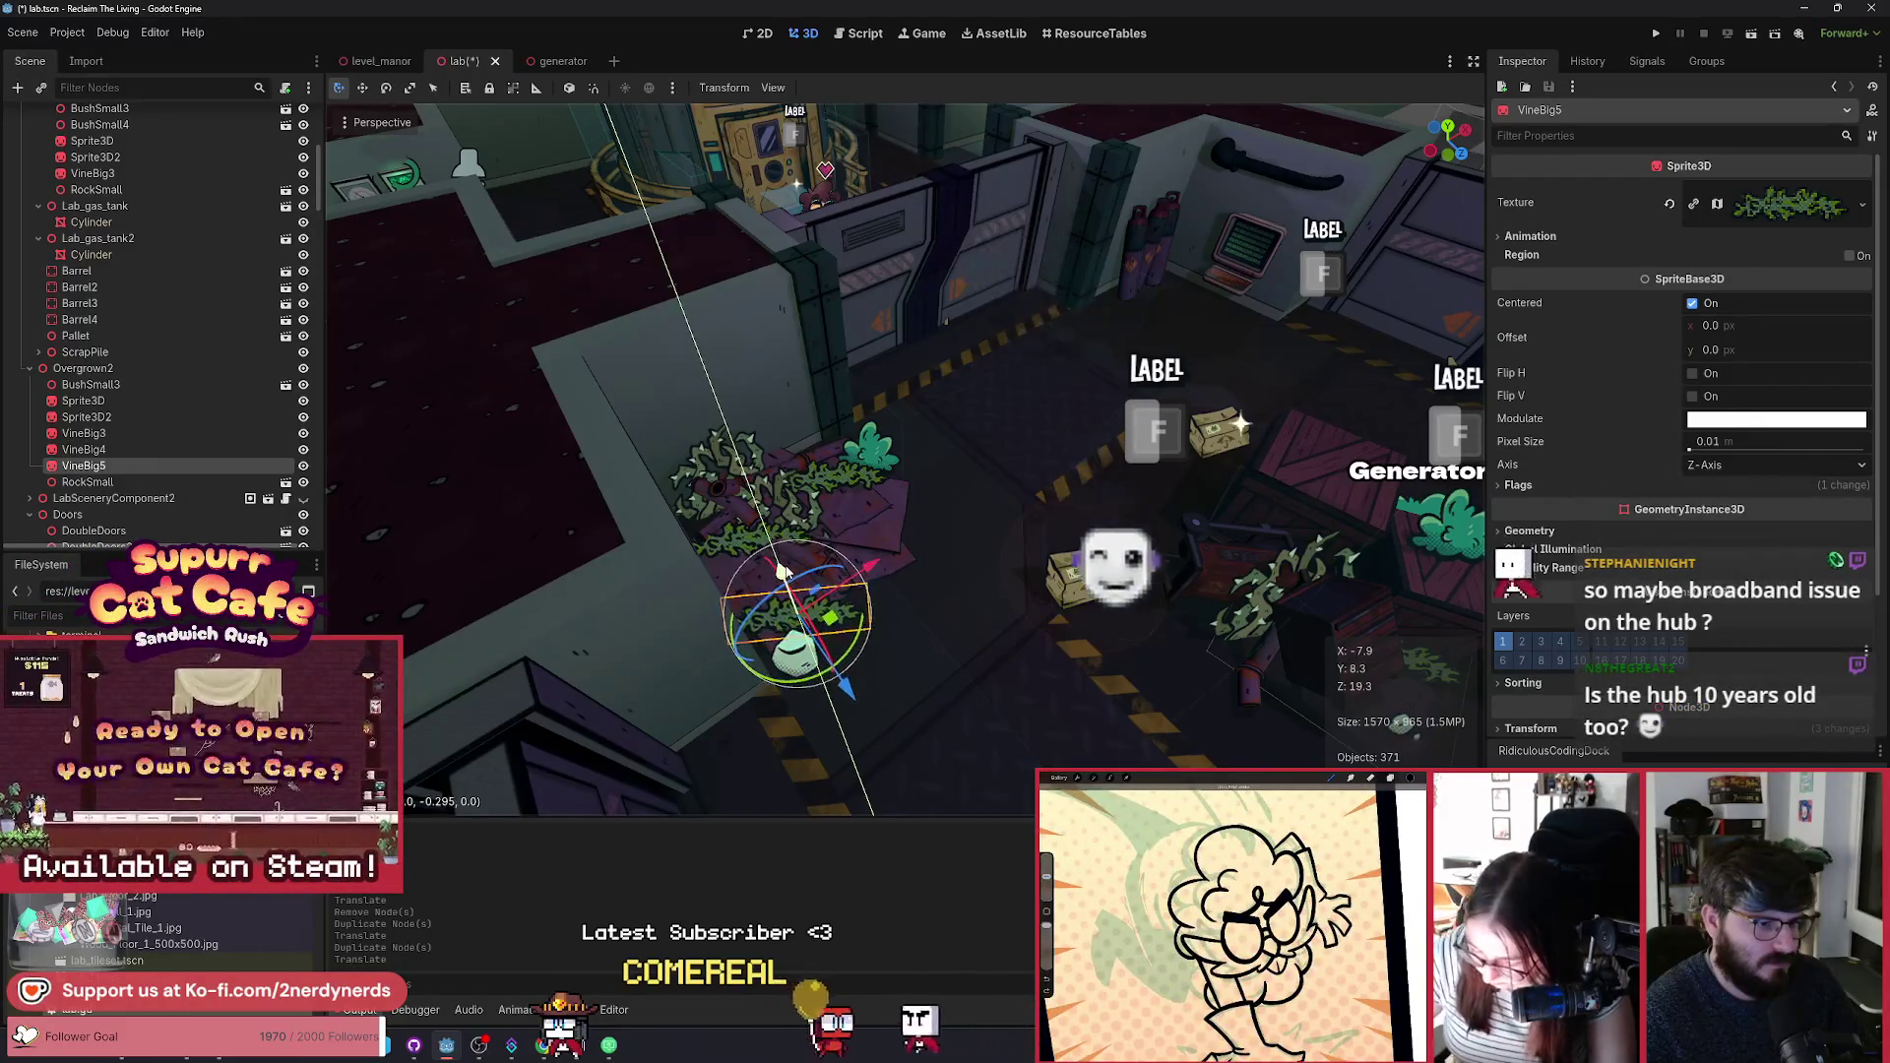
scroll(785, 571, down, 6)
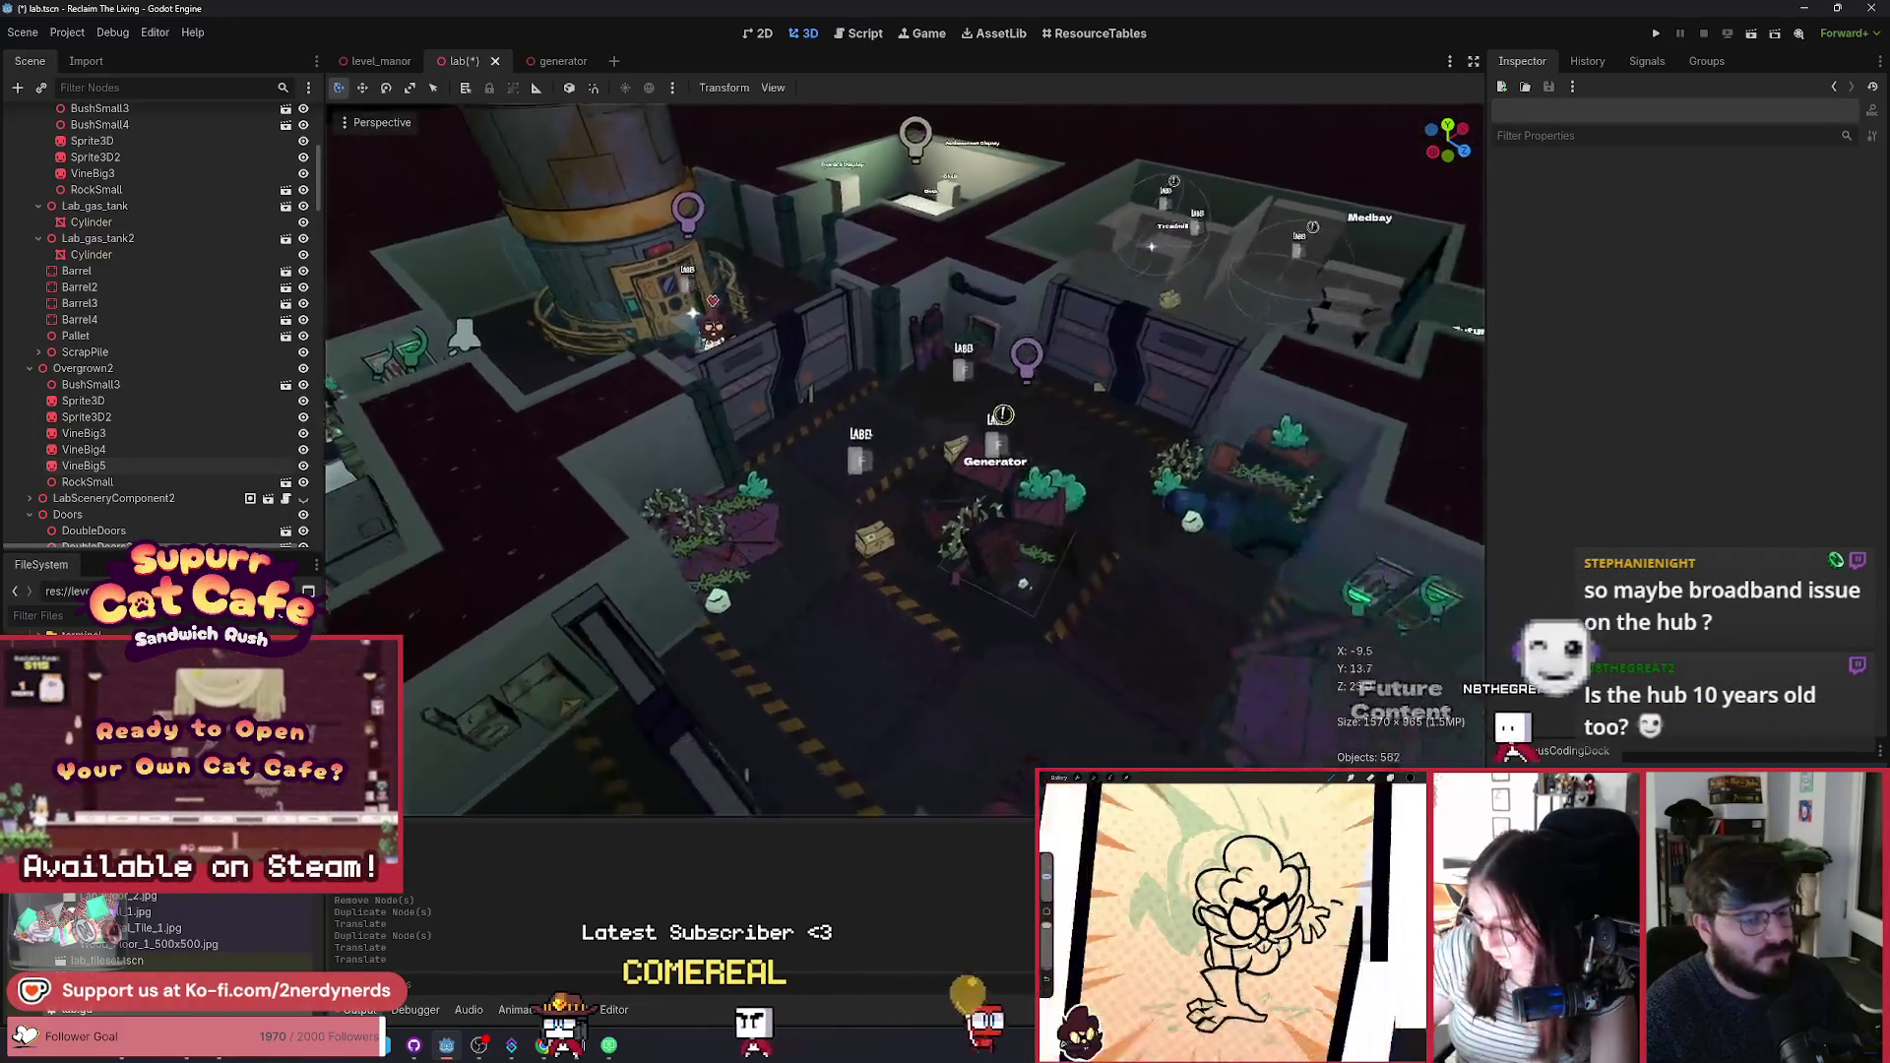
key(ctrl+s)
scroll(904, 458, up, 3)
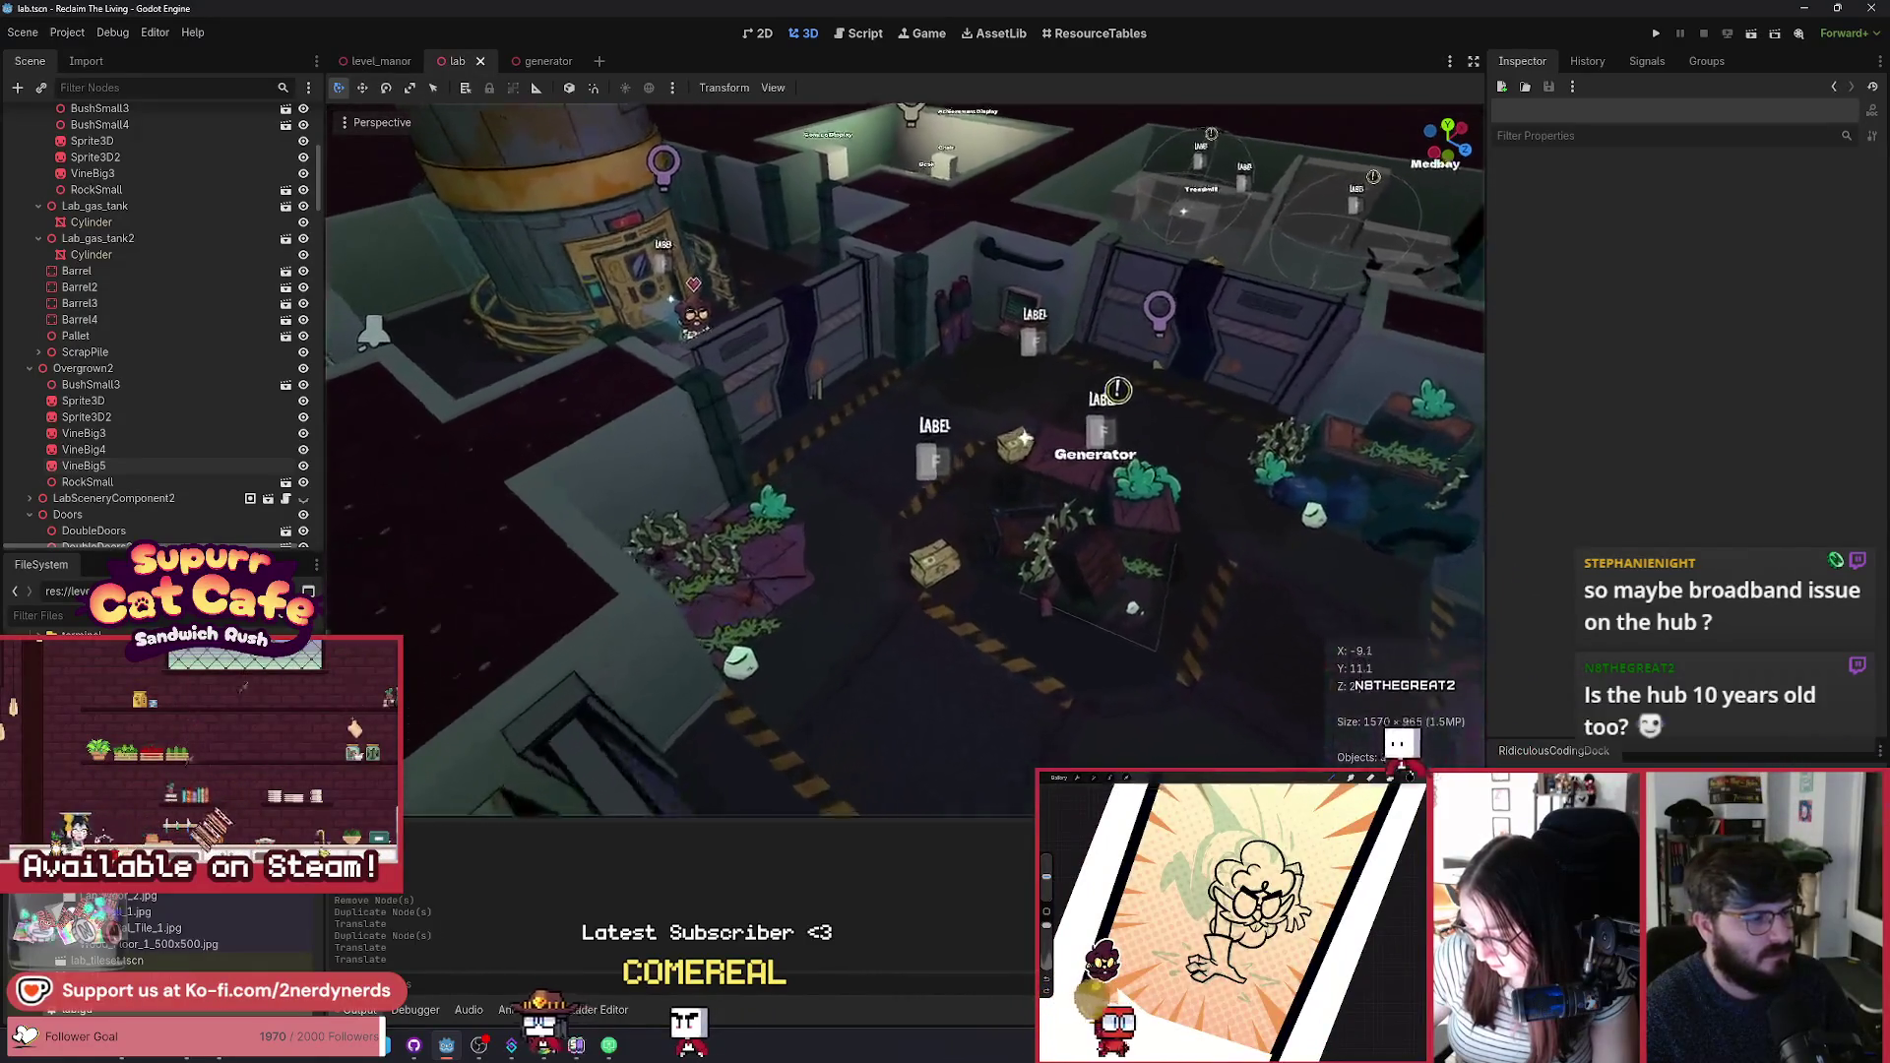
Step: Copy the Decal from the generator's Overgrown group and paste it under lab's Overgrown2
key(d)
click(543, 61)
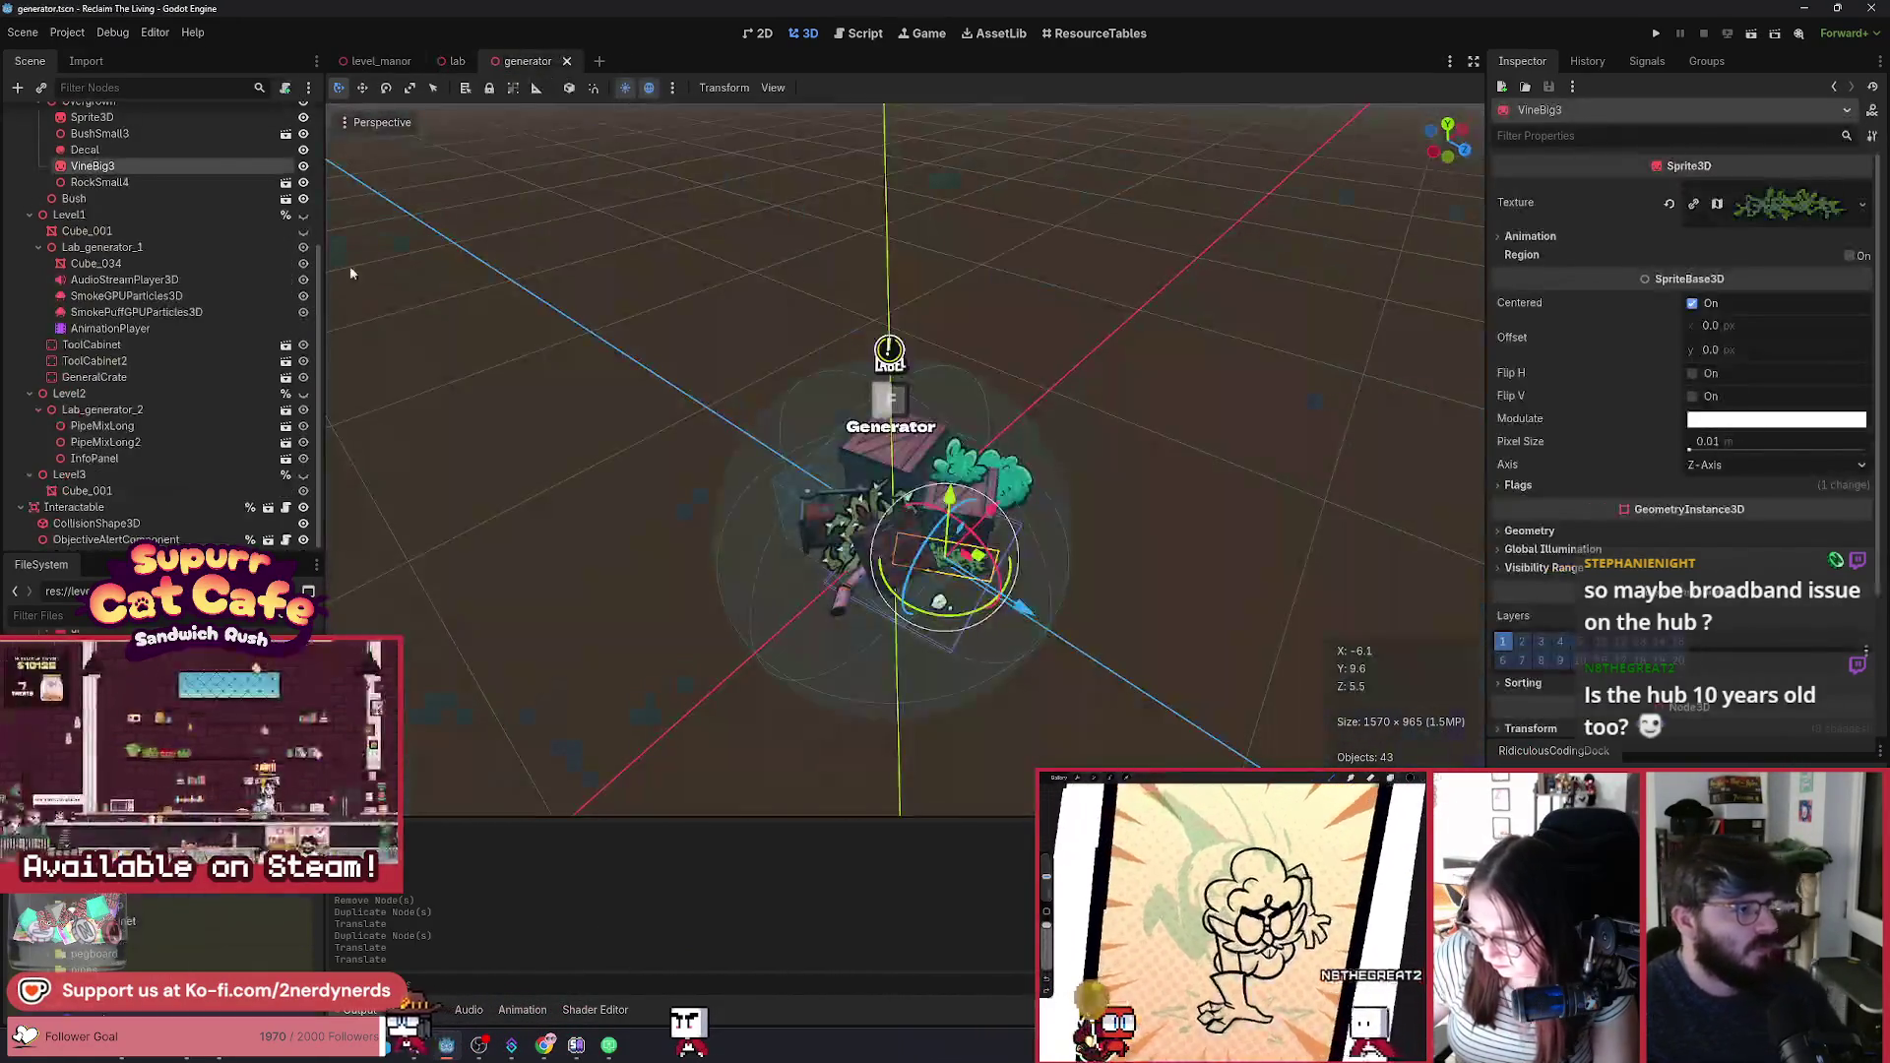
scroll(158, 364, up, 2)
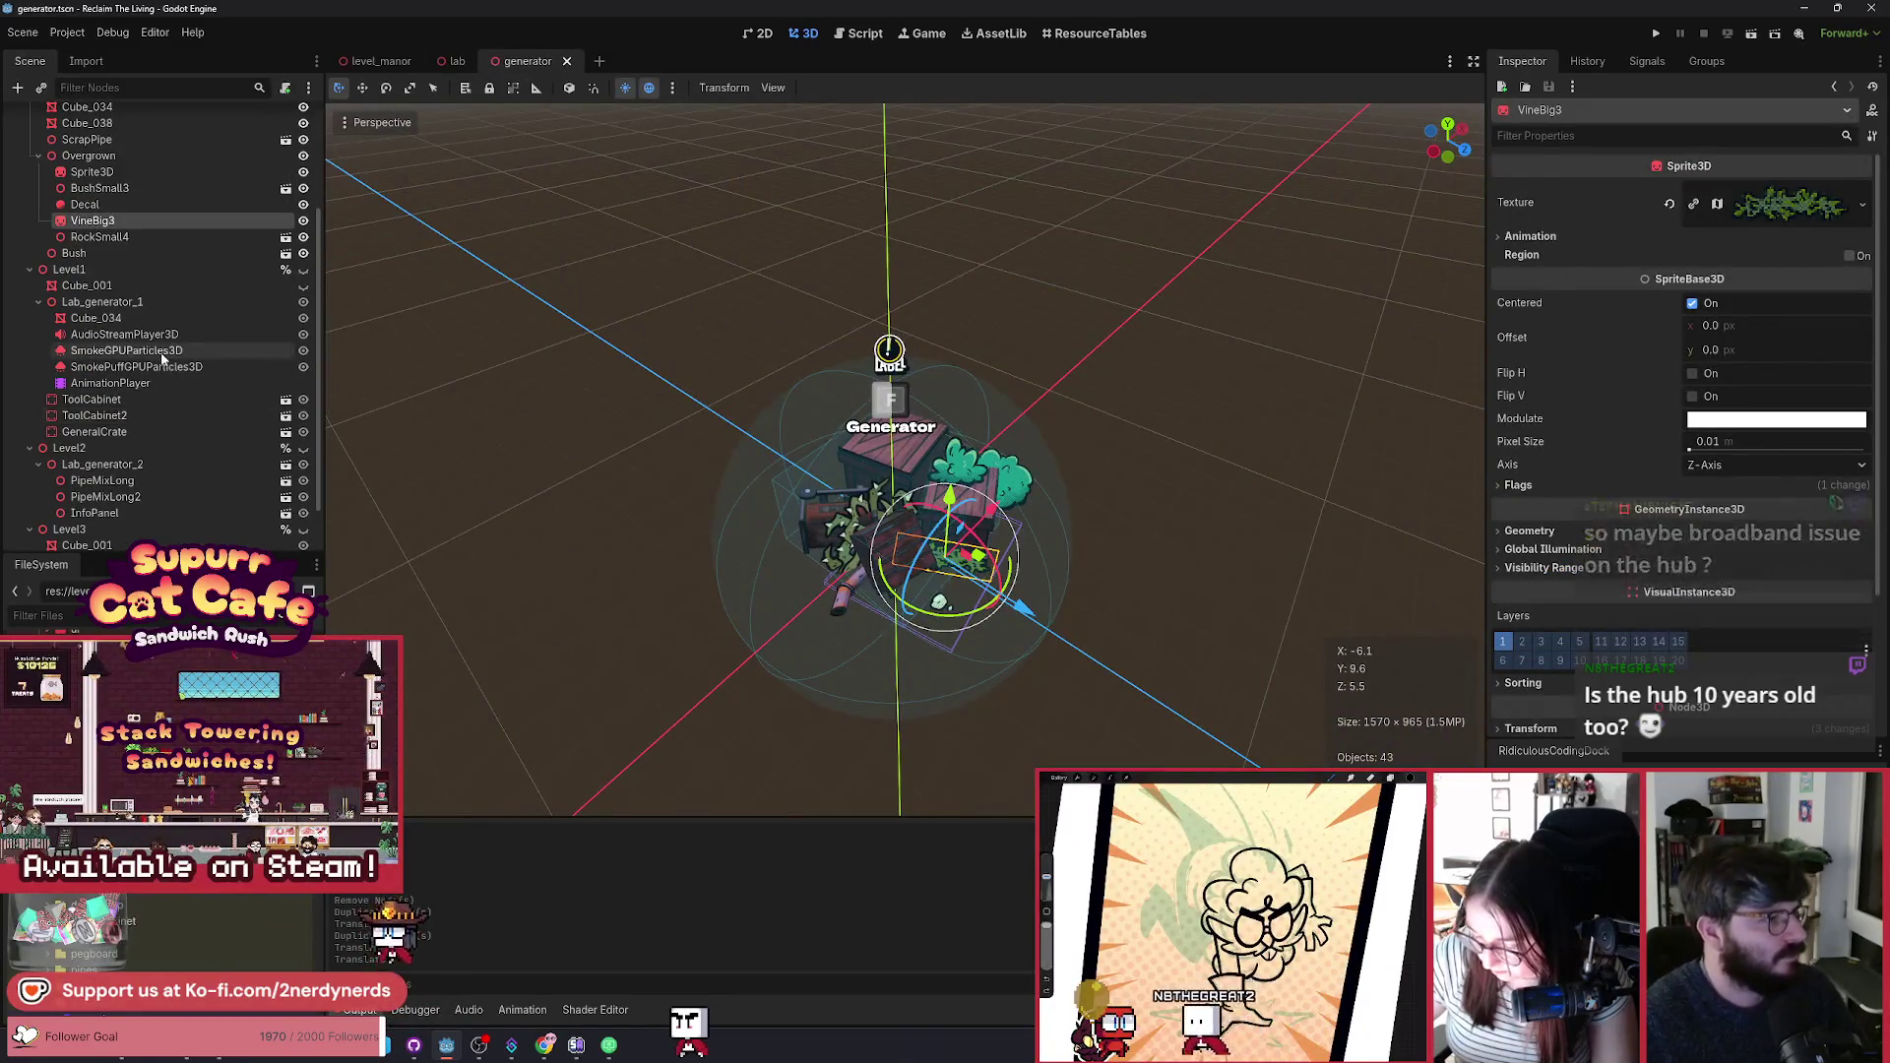
click(93, 202)
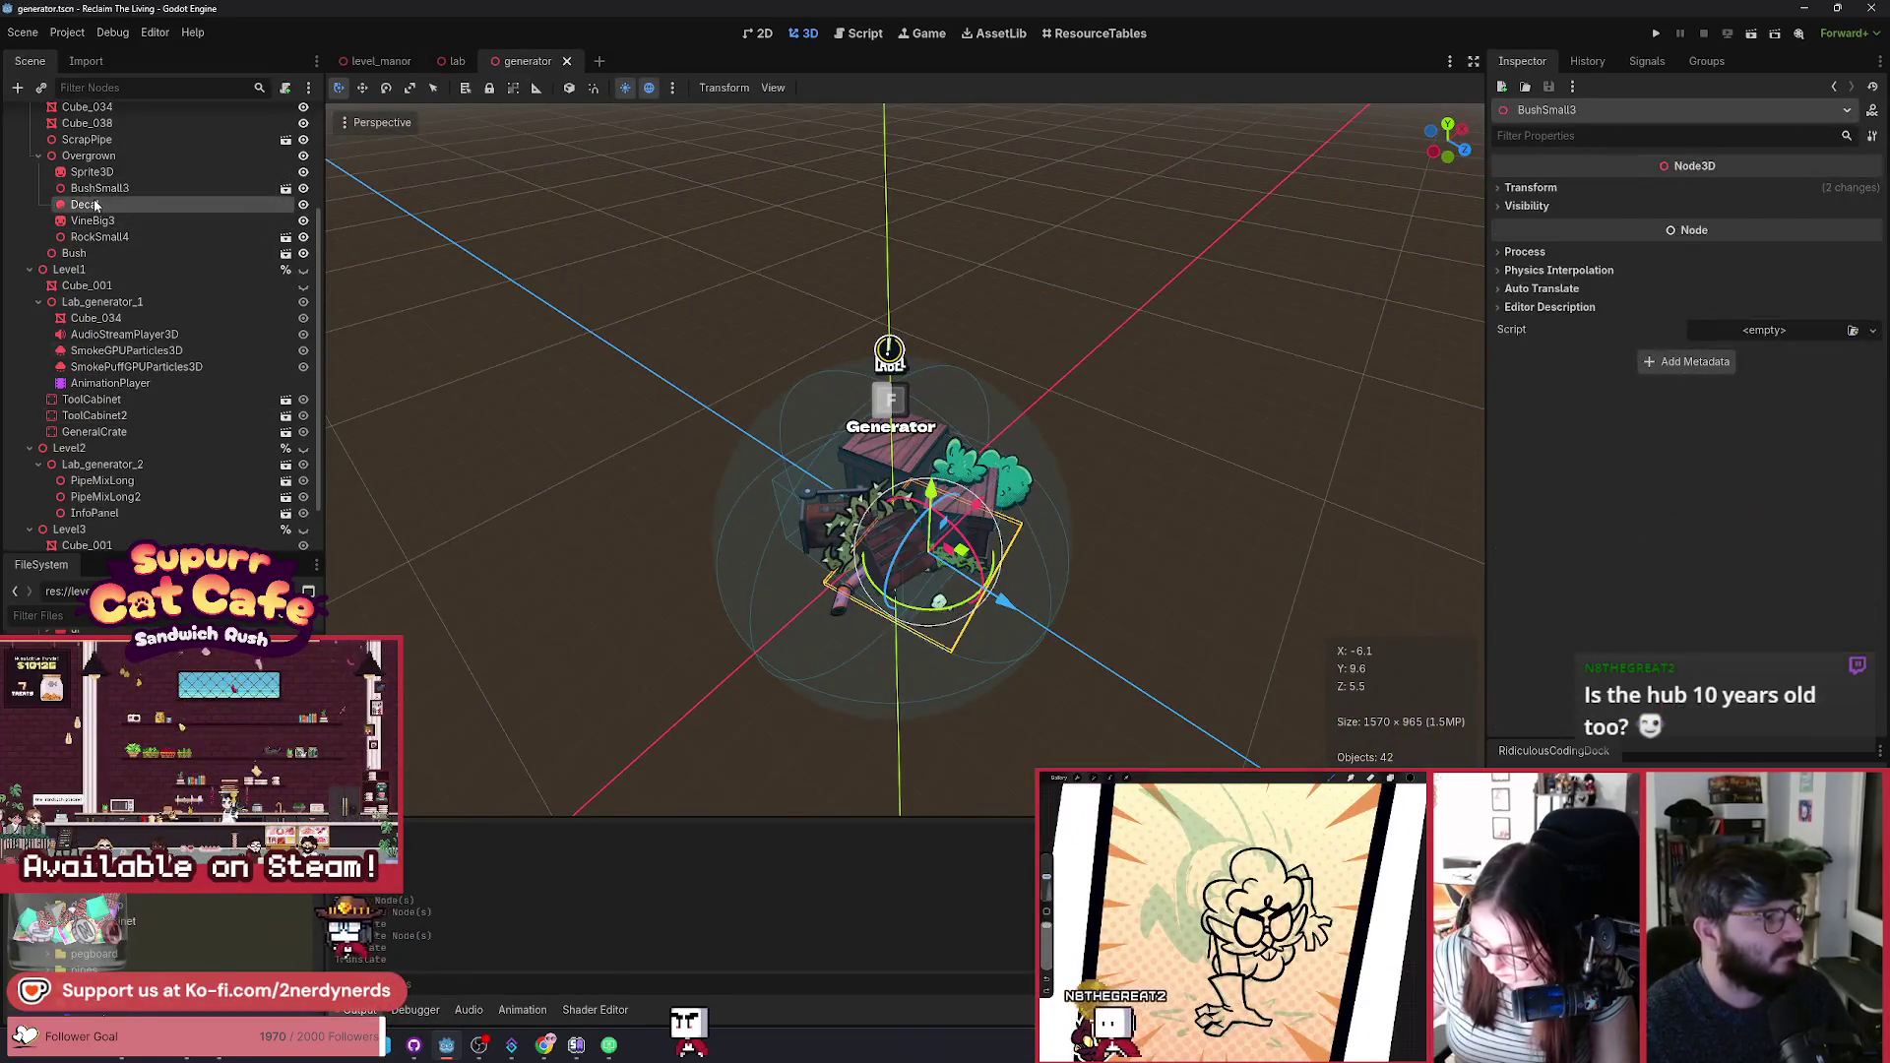
click(456, 62)
click(82, 368)
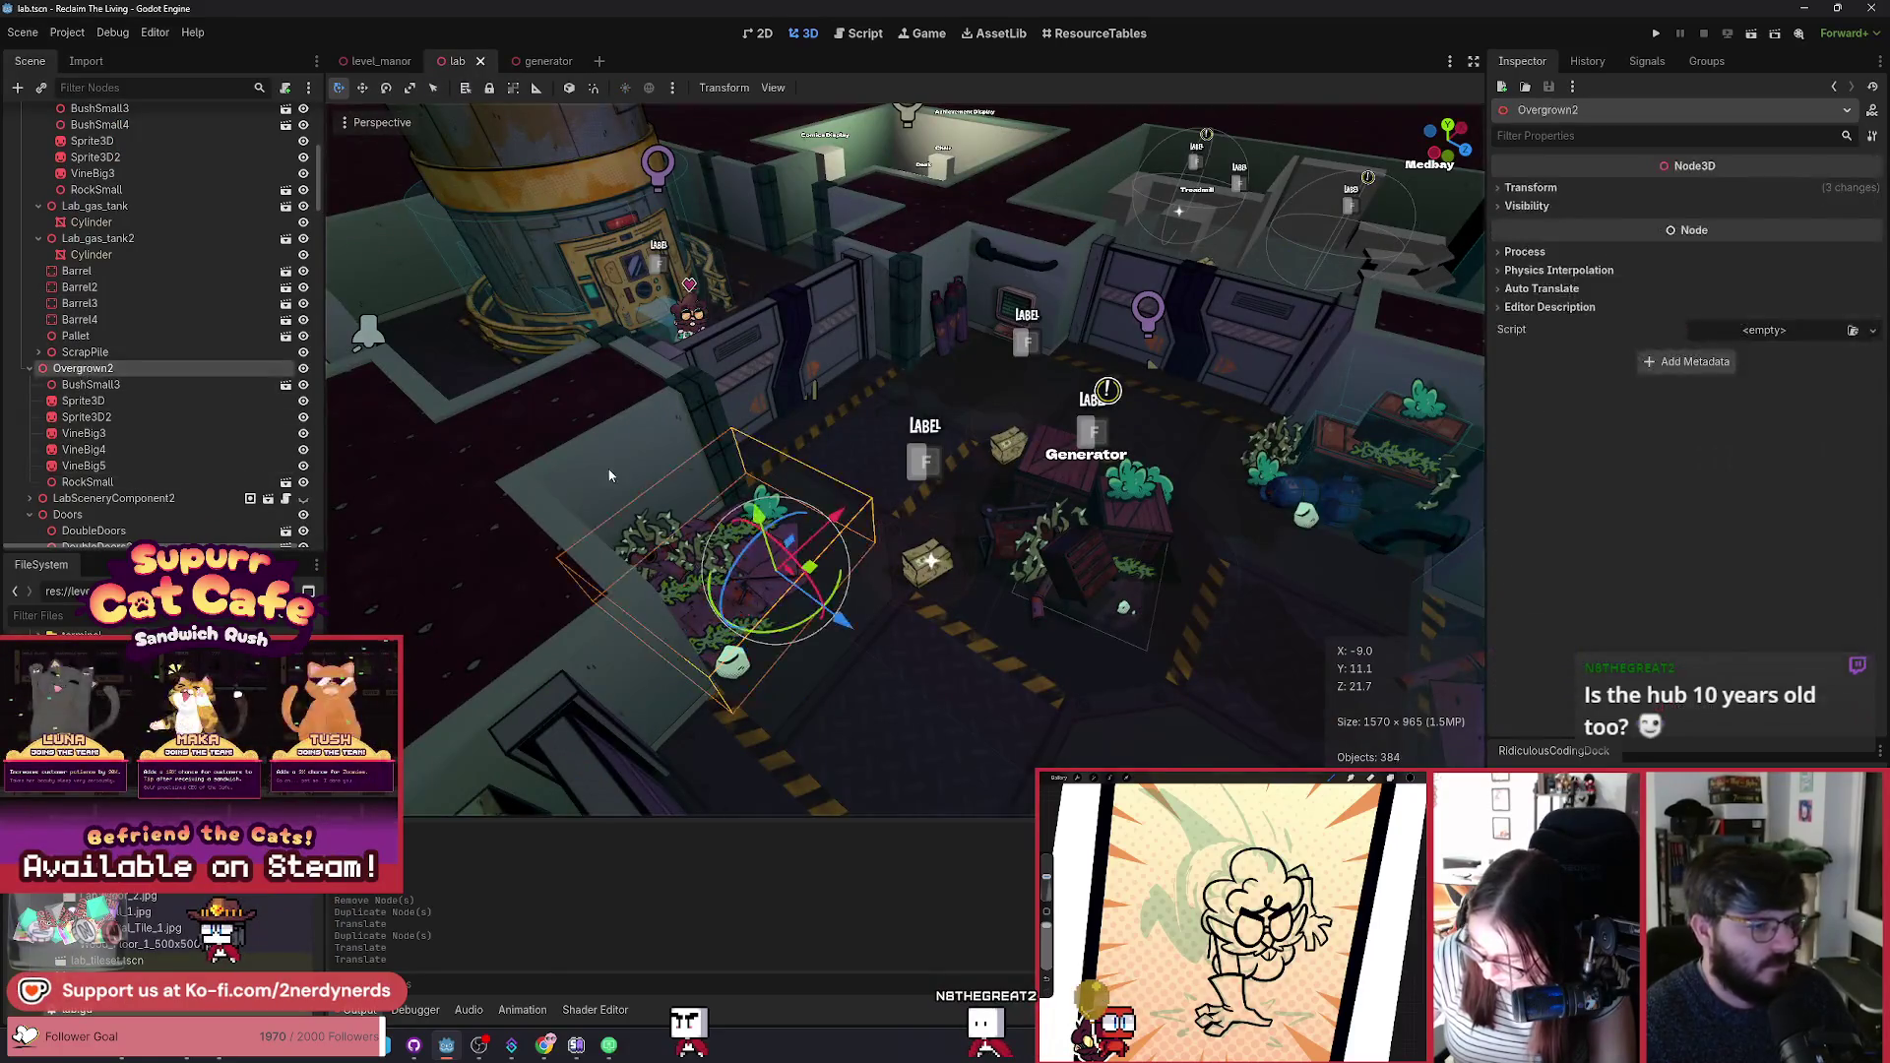
key(ctrl+v)
key(f)
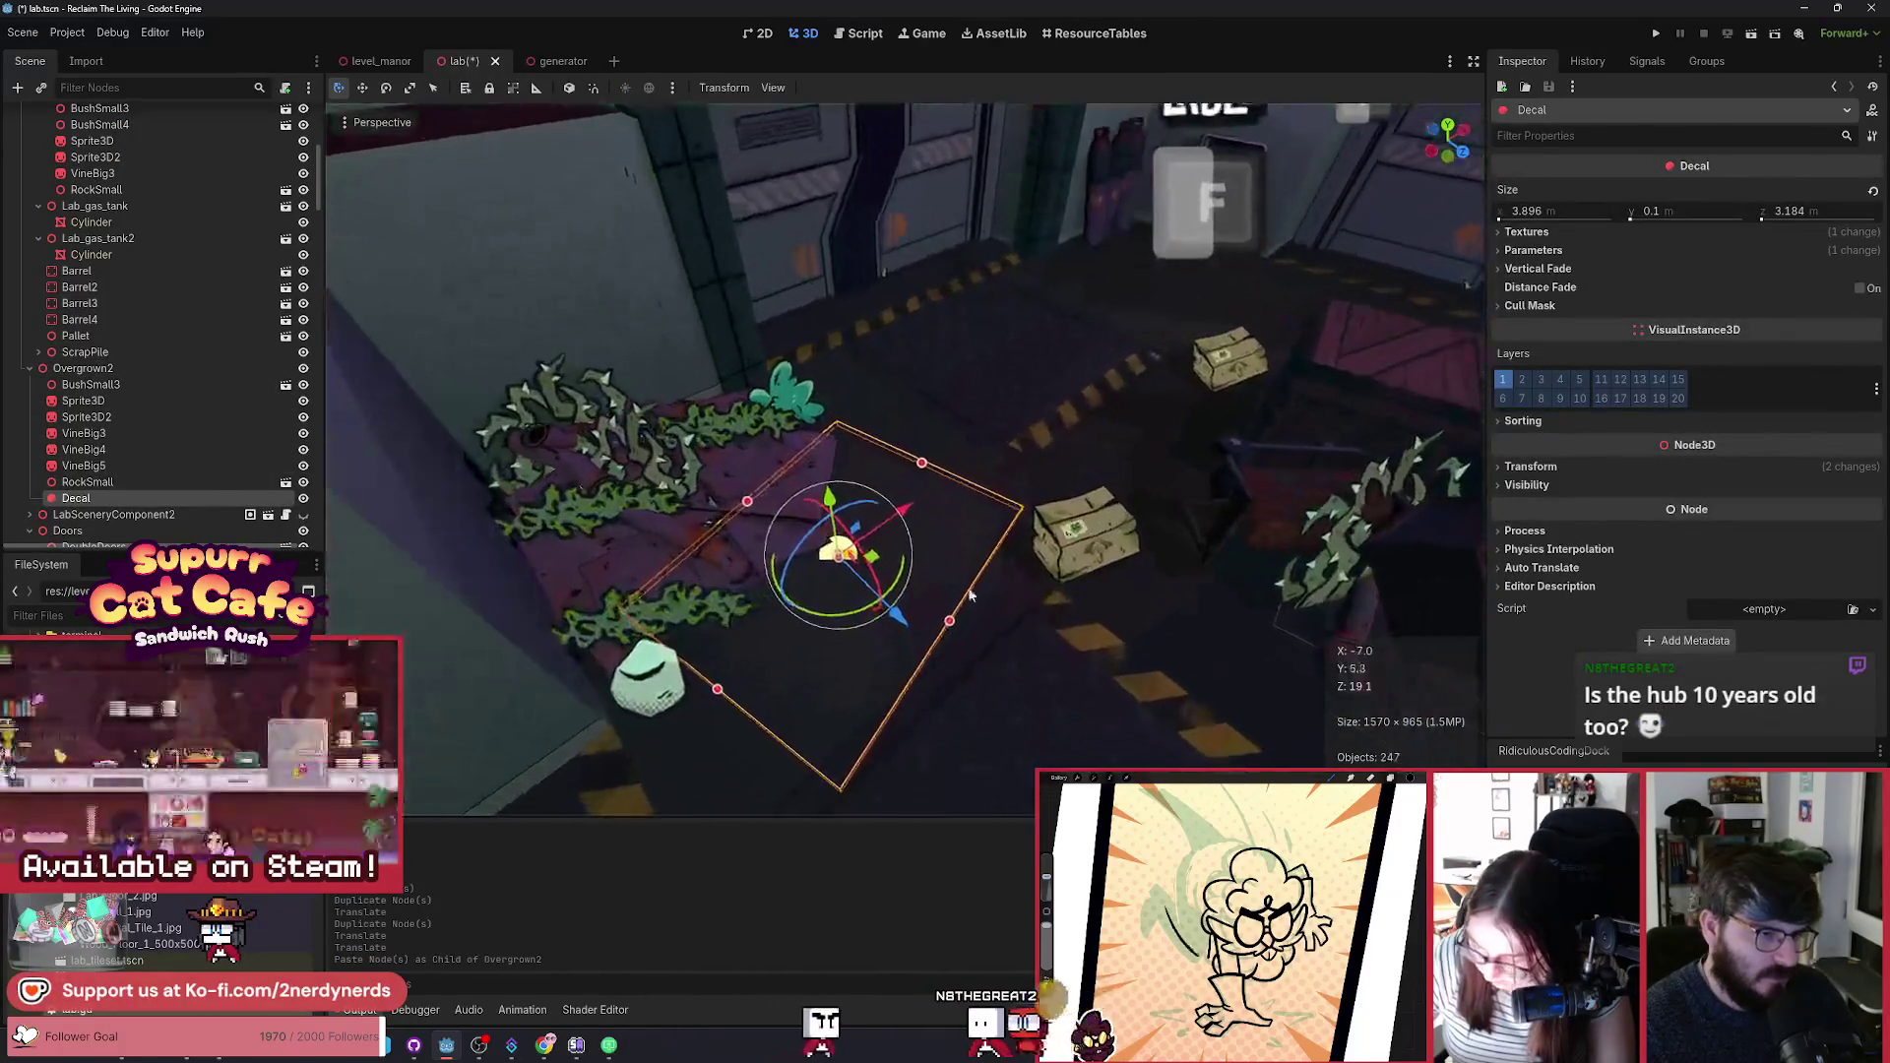
Step: Slide the pasted Decal left beneath the vines, then select the RockSmall by the right-hand crates
drag(871, 557, 811, 541)
scroll(812, 541, down, 3)
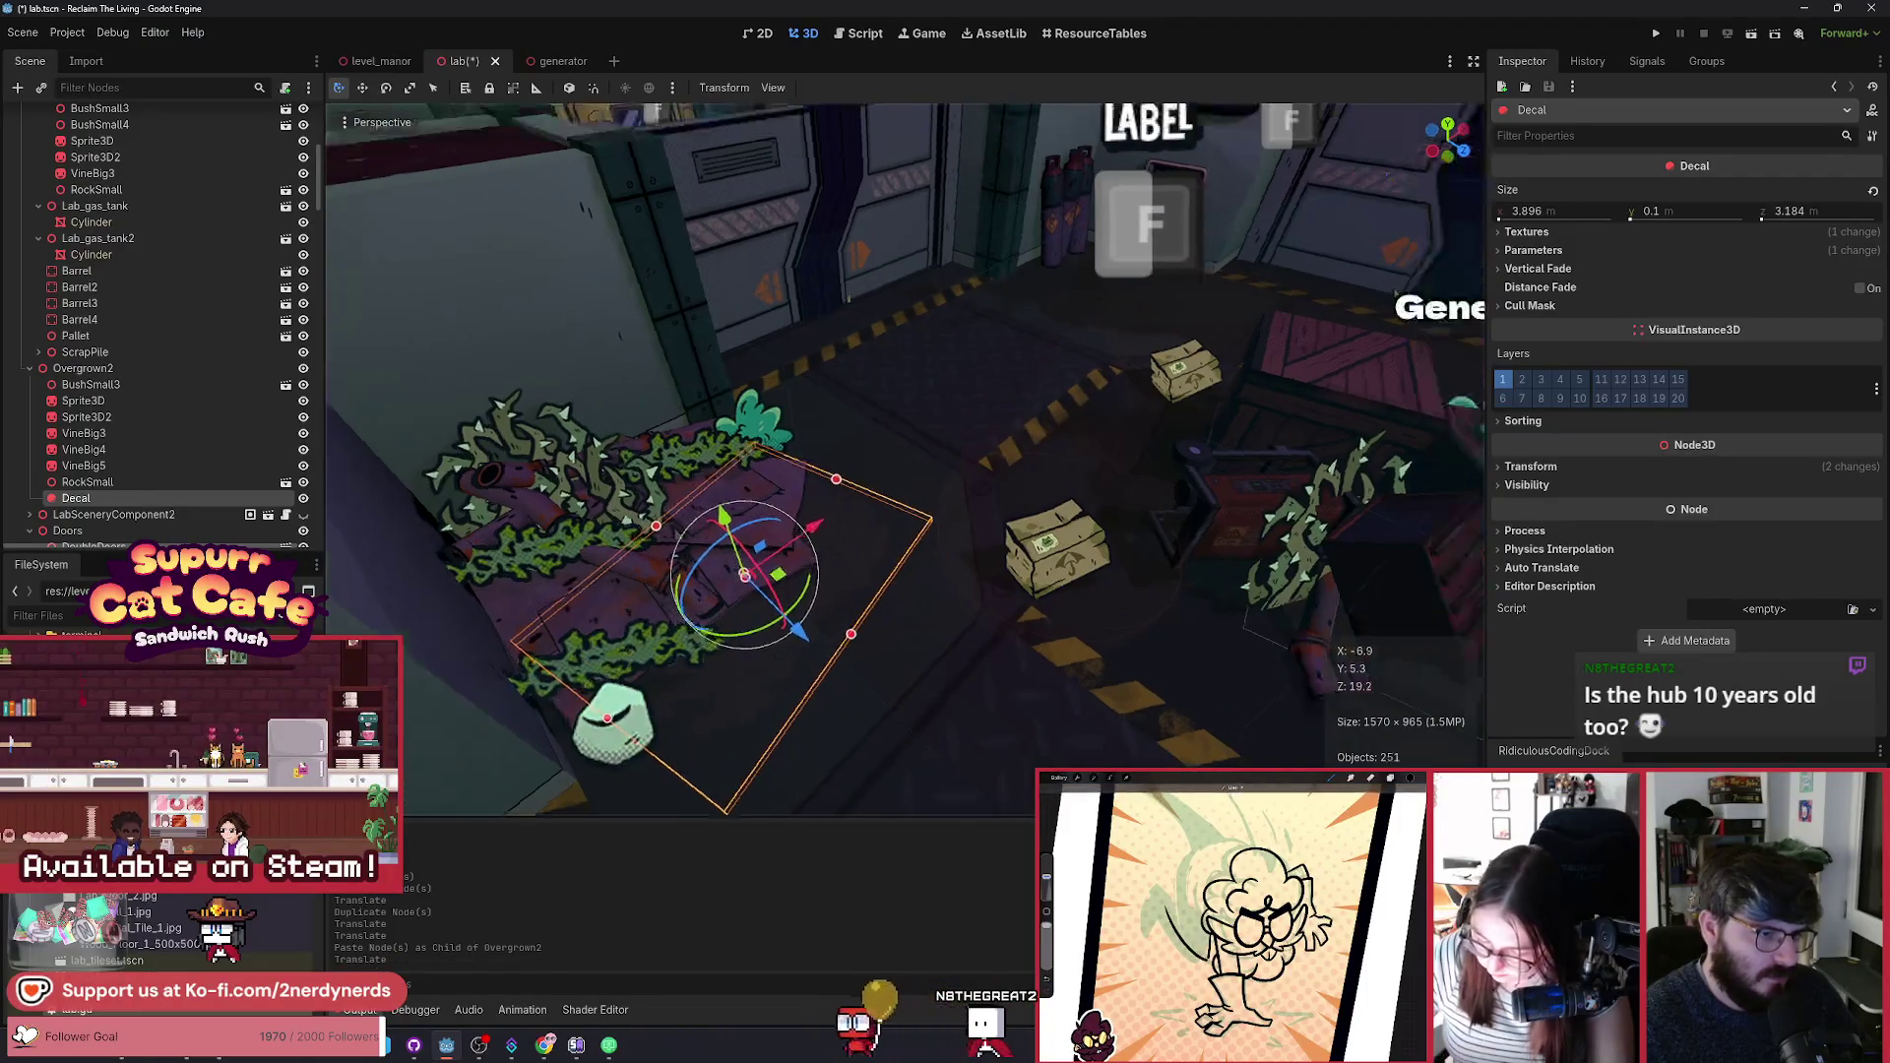
scroll(1004, 549, down, 5)
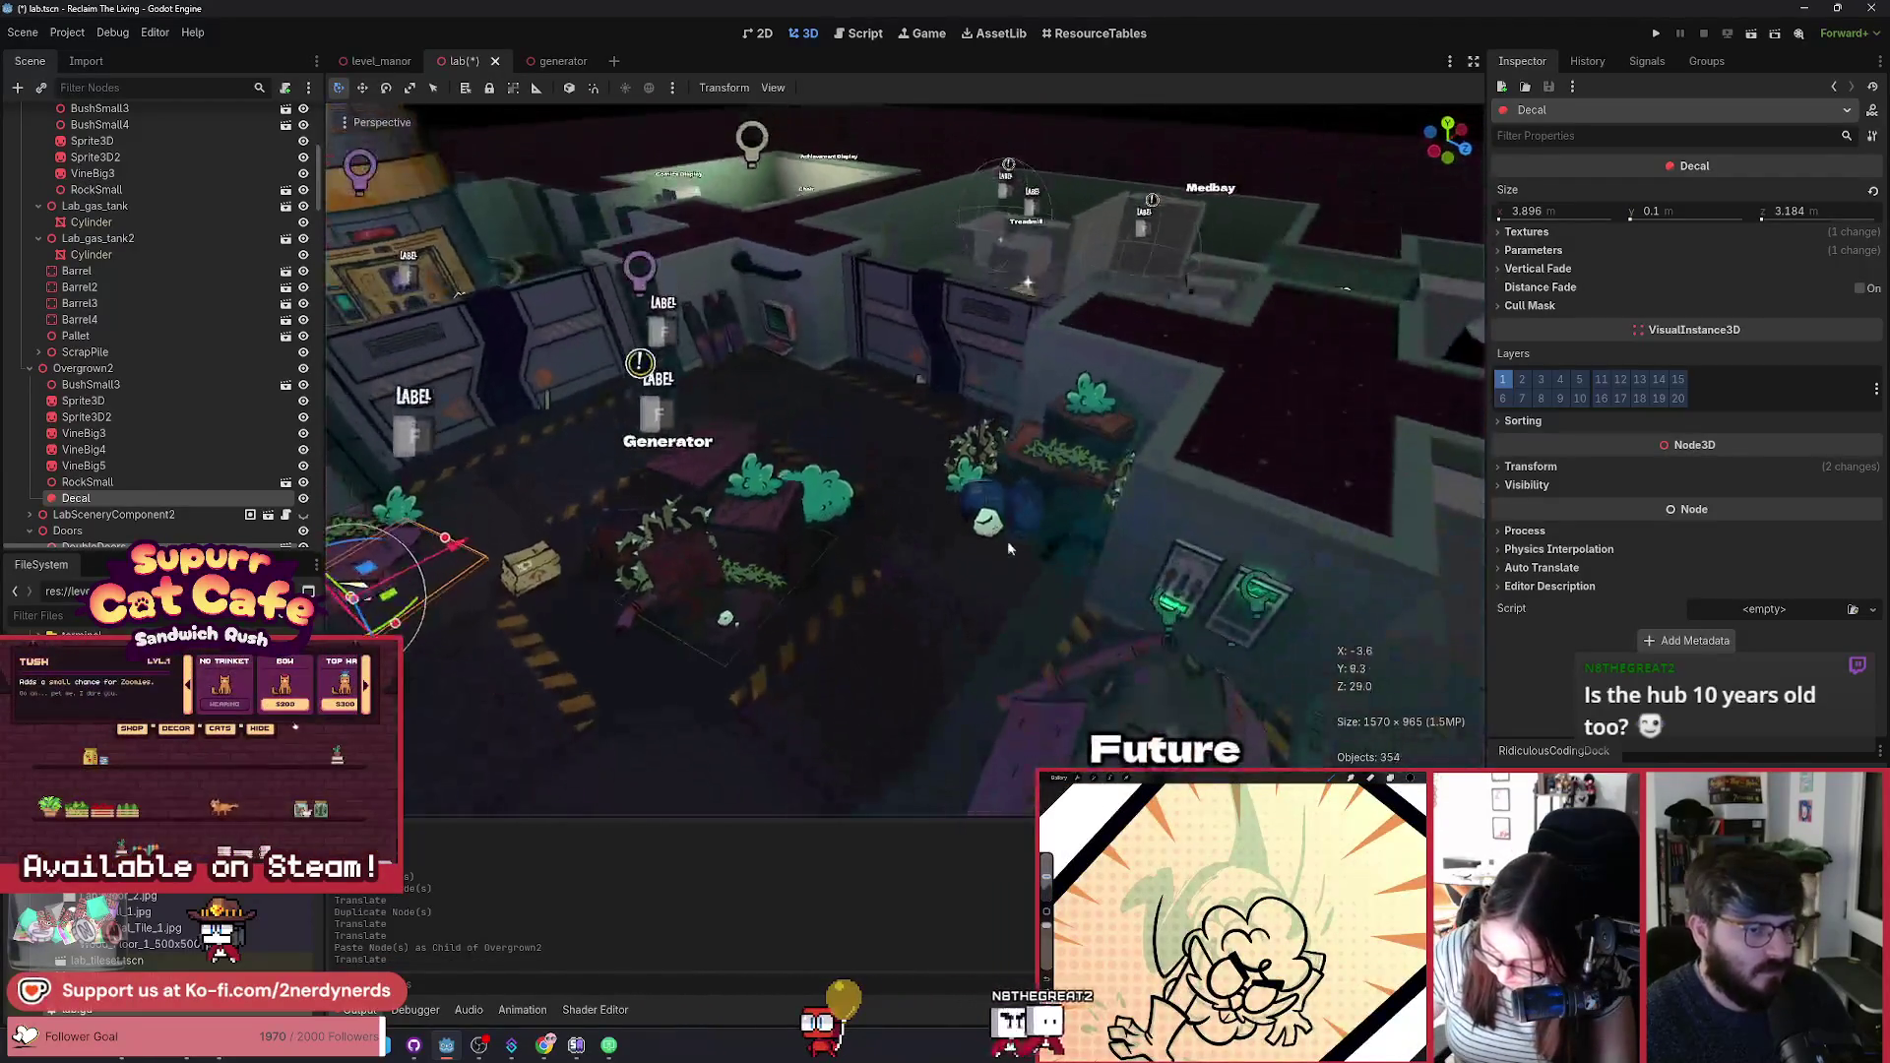
click(987, 532)
scroll(161, 292, up, 3)
Step: Paste a Decal into Overgrown, place it under the right-hand crates, and save
click(118, 251)
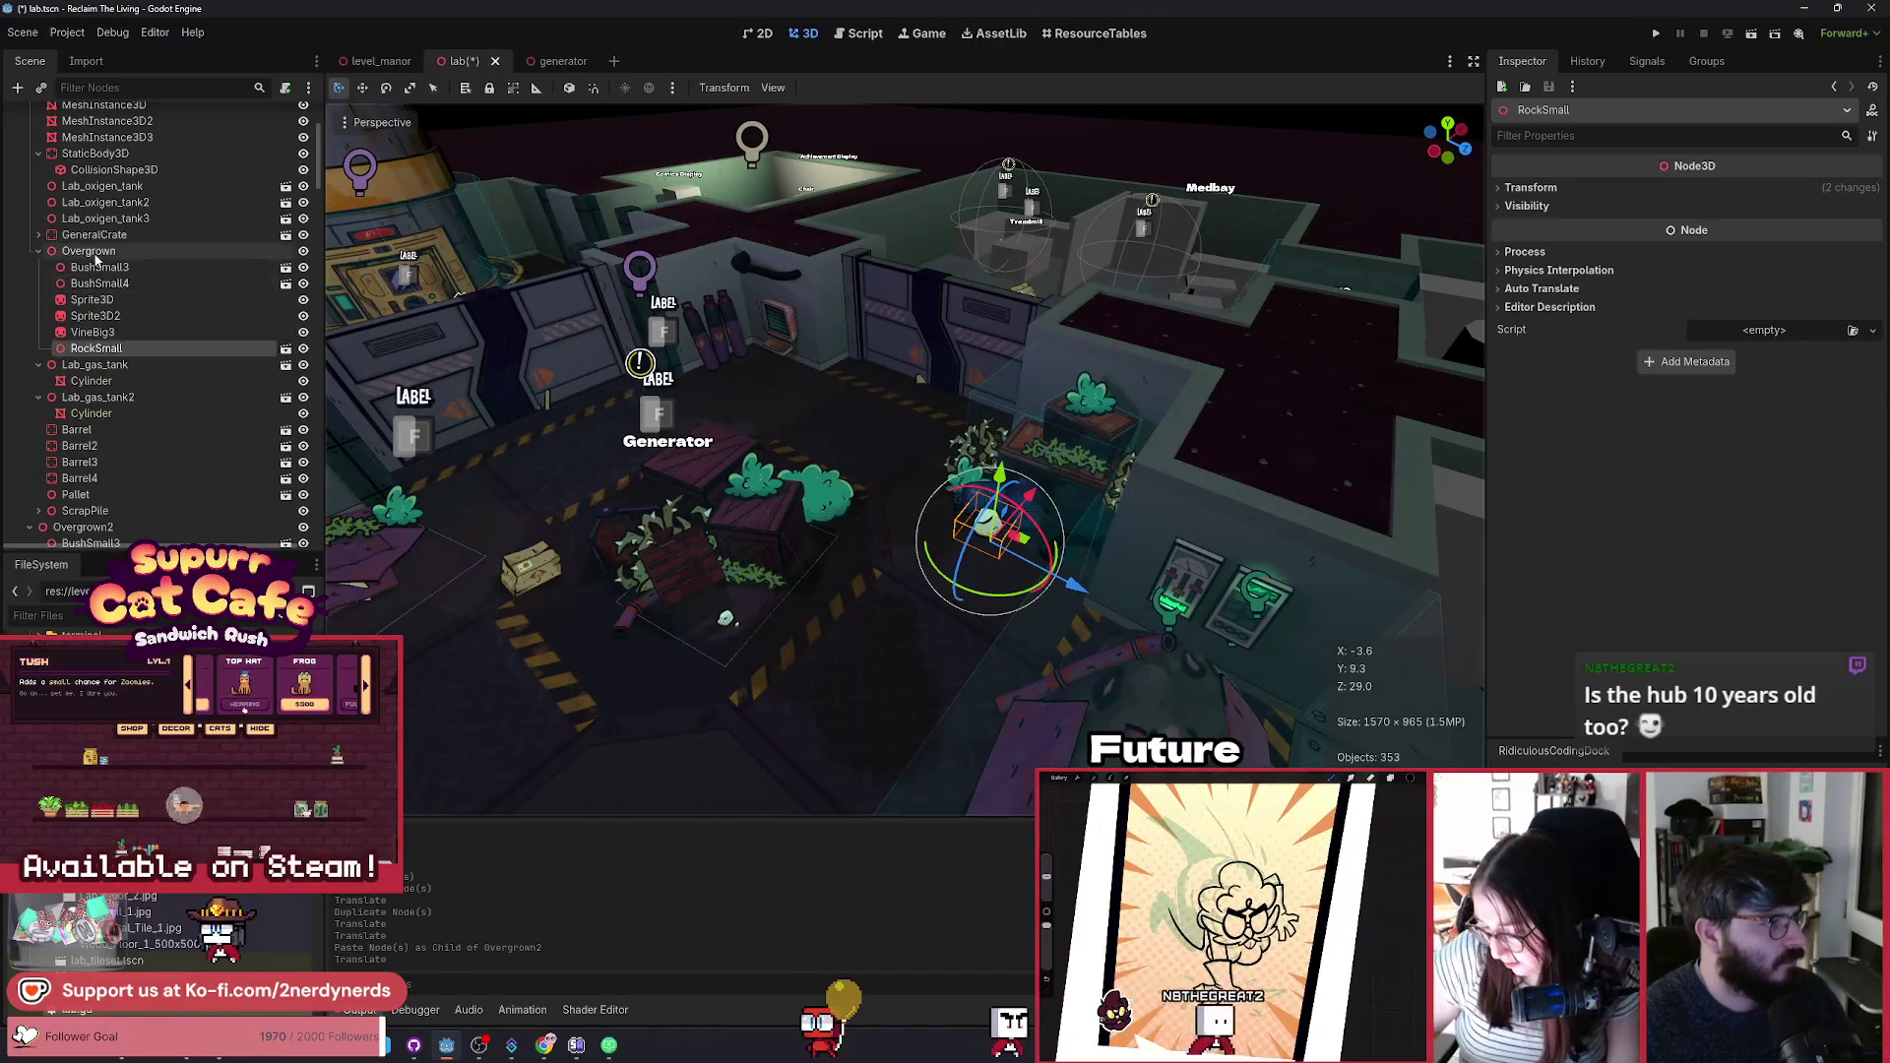
key(ctrl+v)
scroll(344, 315, up, 4)
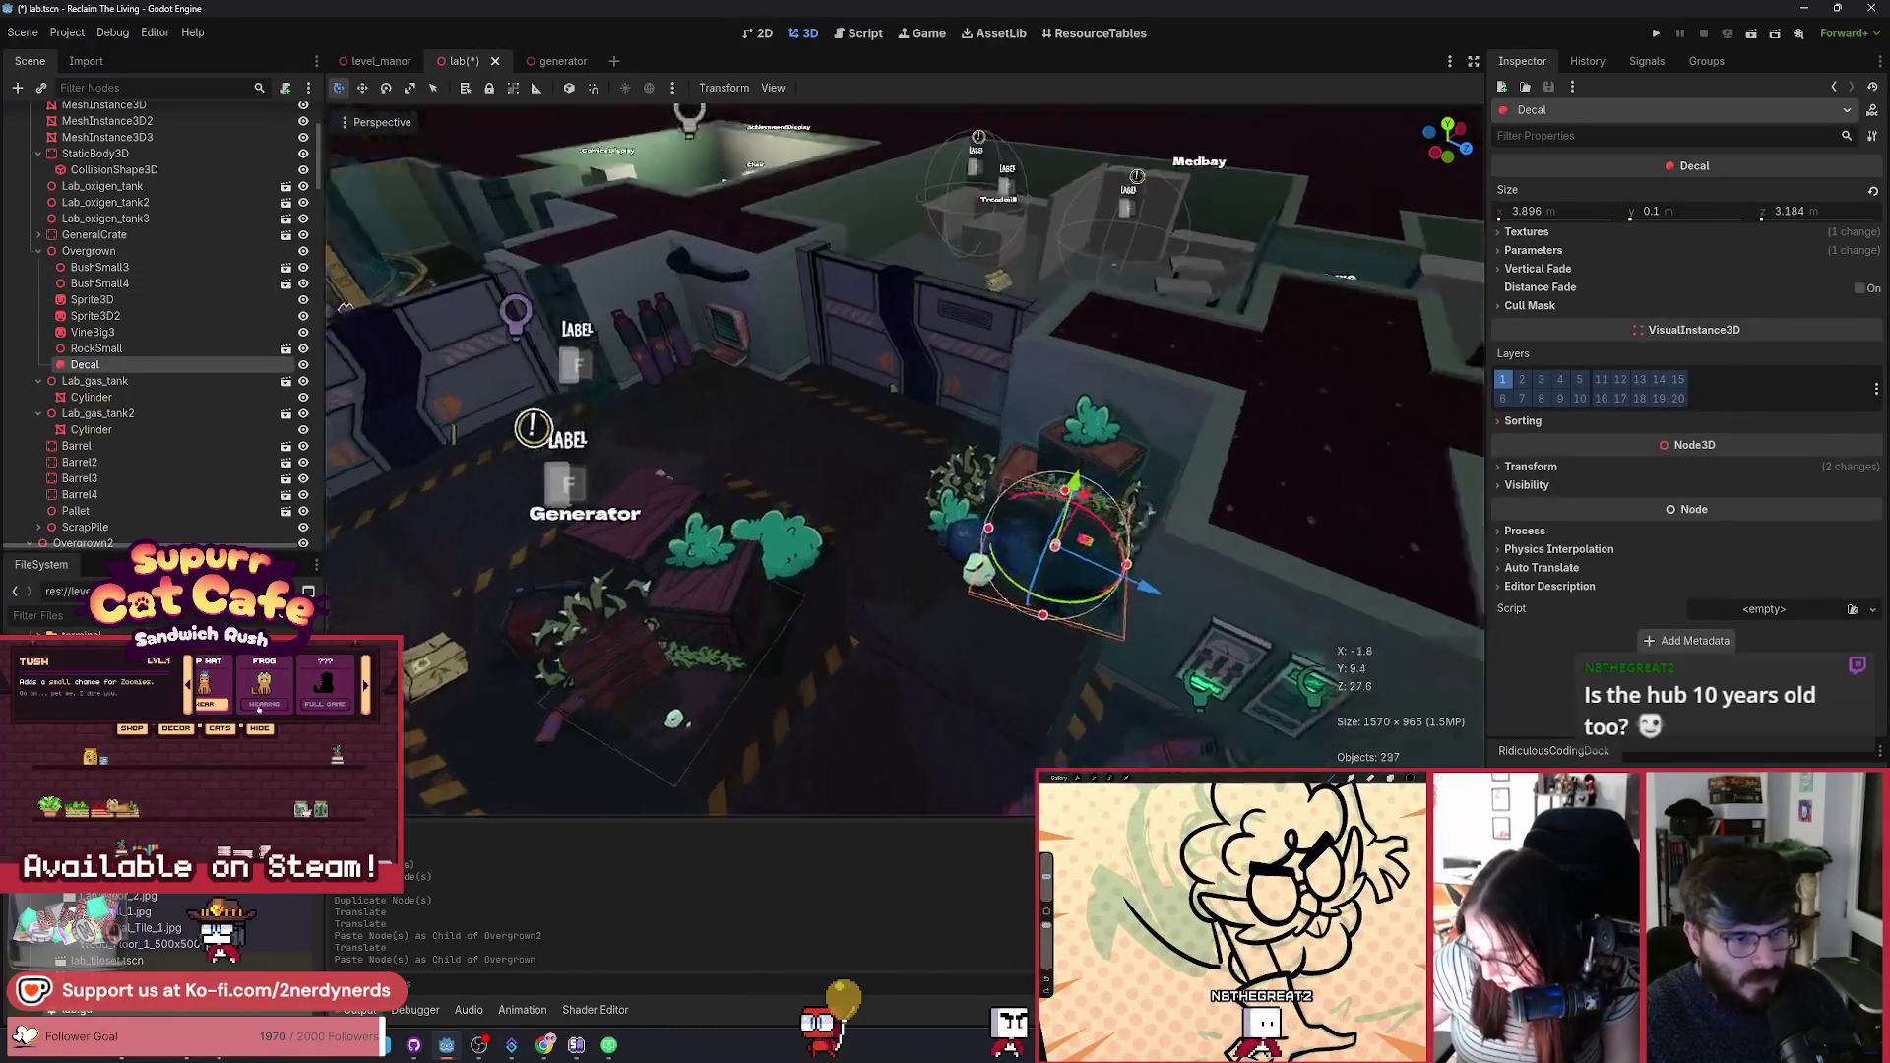
mouse_move(1103, 565)
mouse_down()
mouse_move(886, 679)
mouse_move(911, 539)
mouse_up()
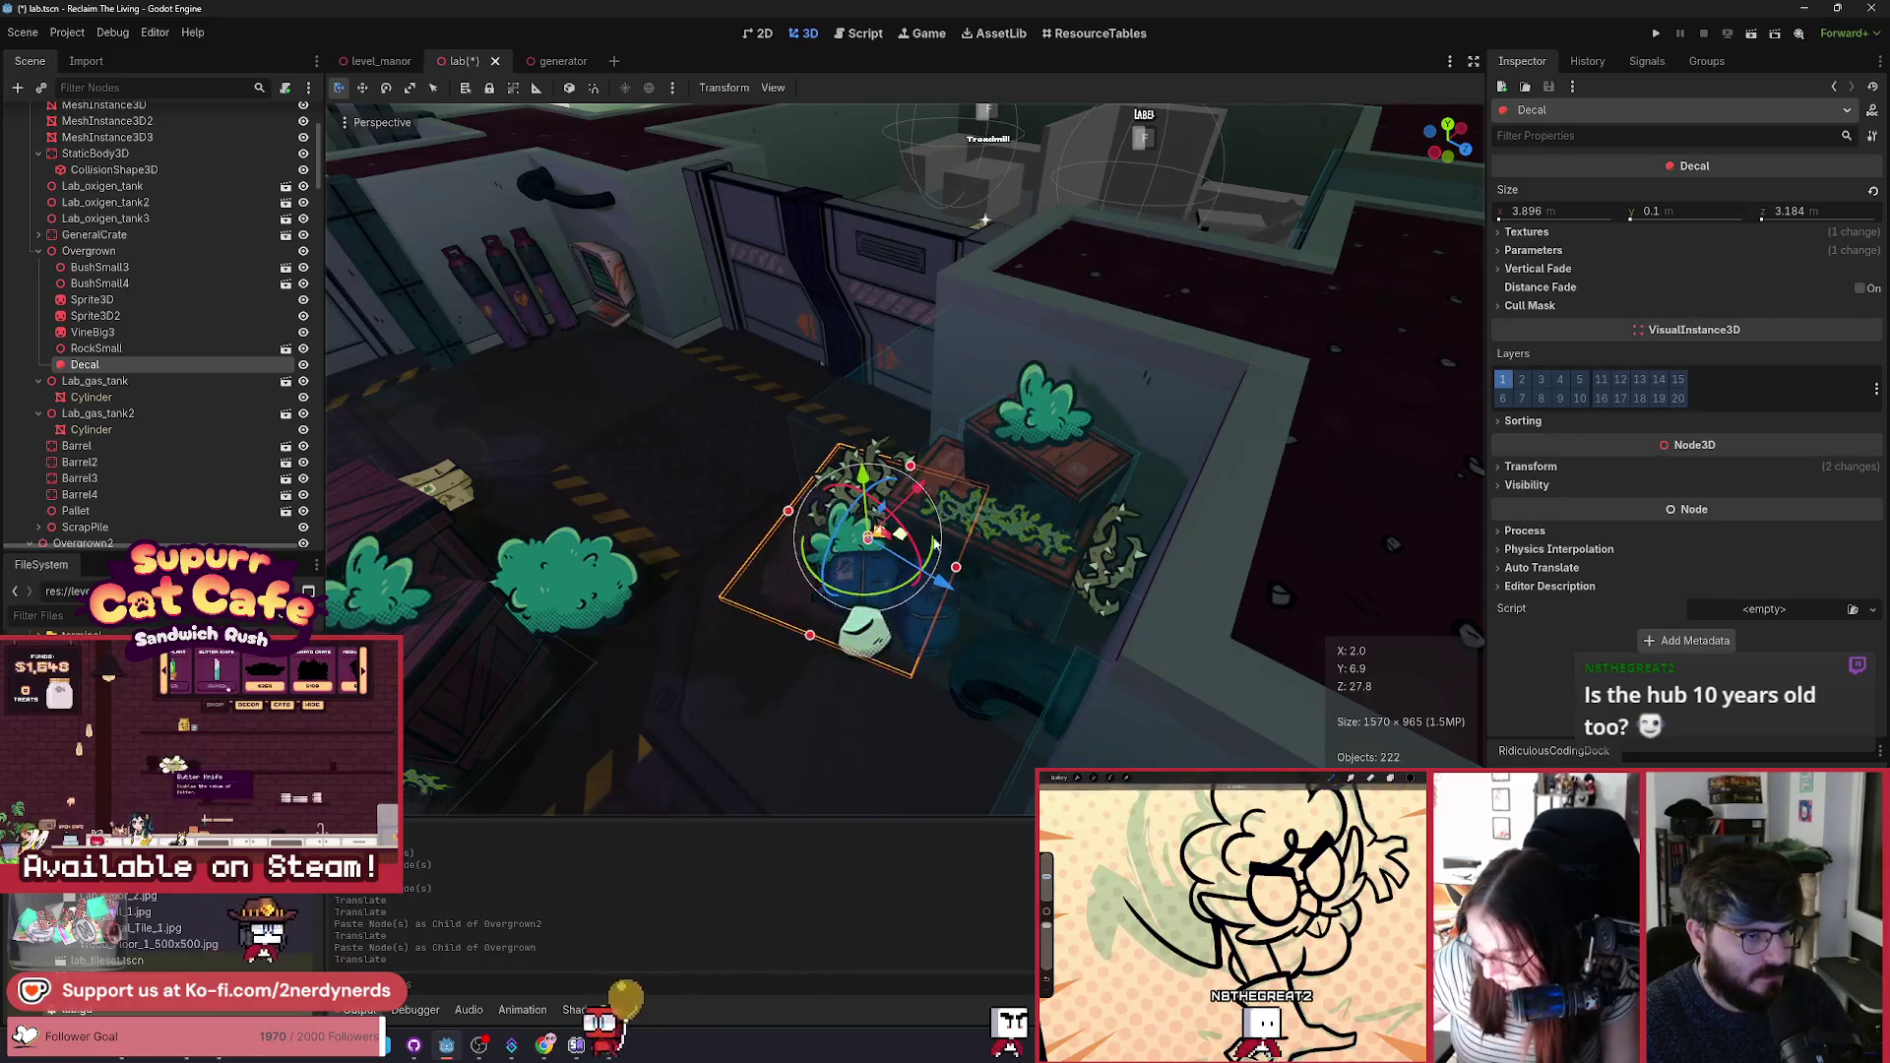
scroll(910, 539, down, 3)
click(1066, 540)
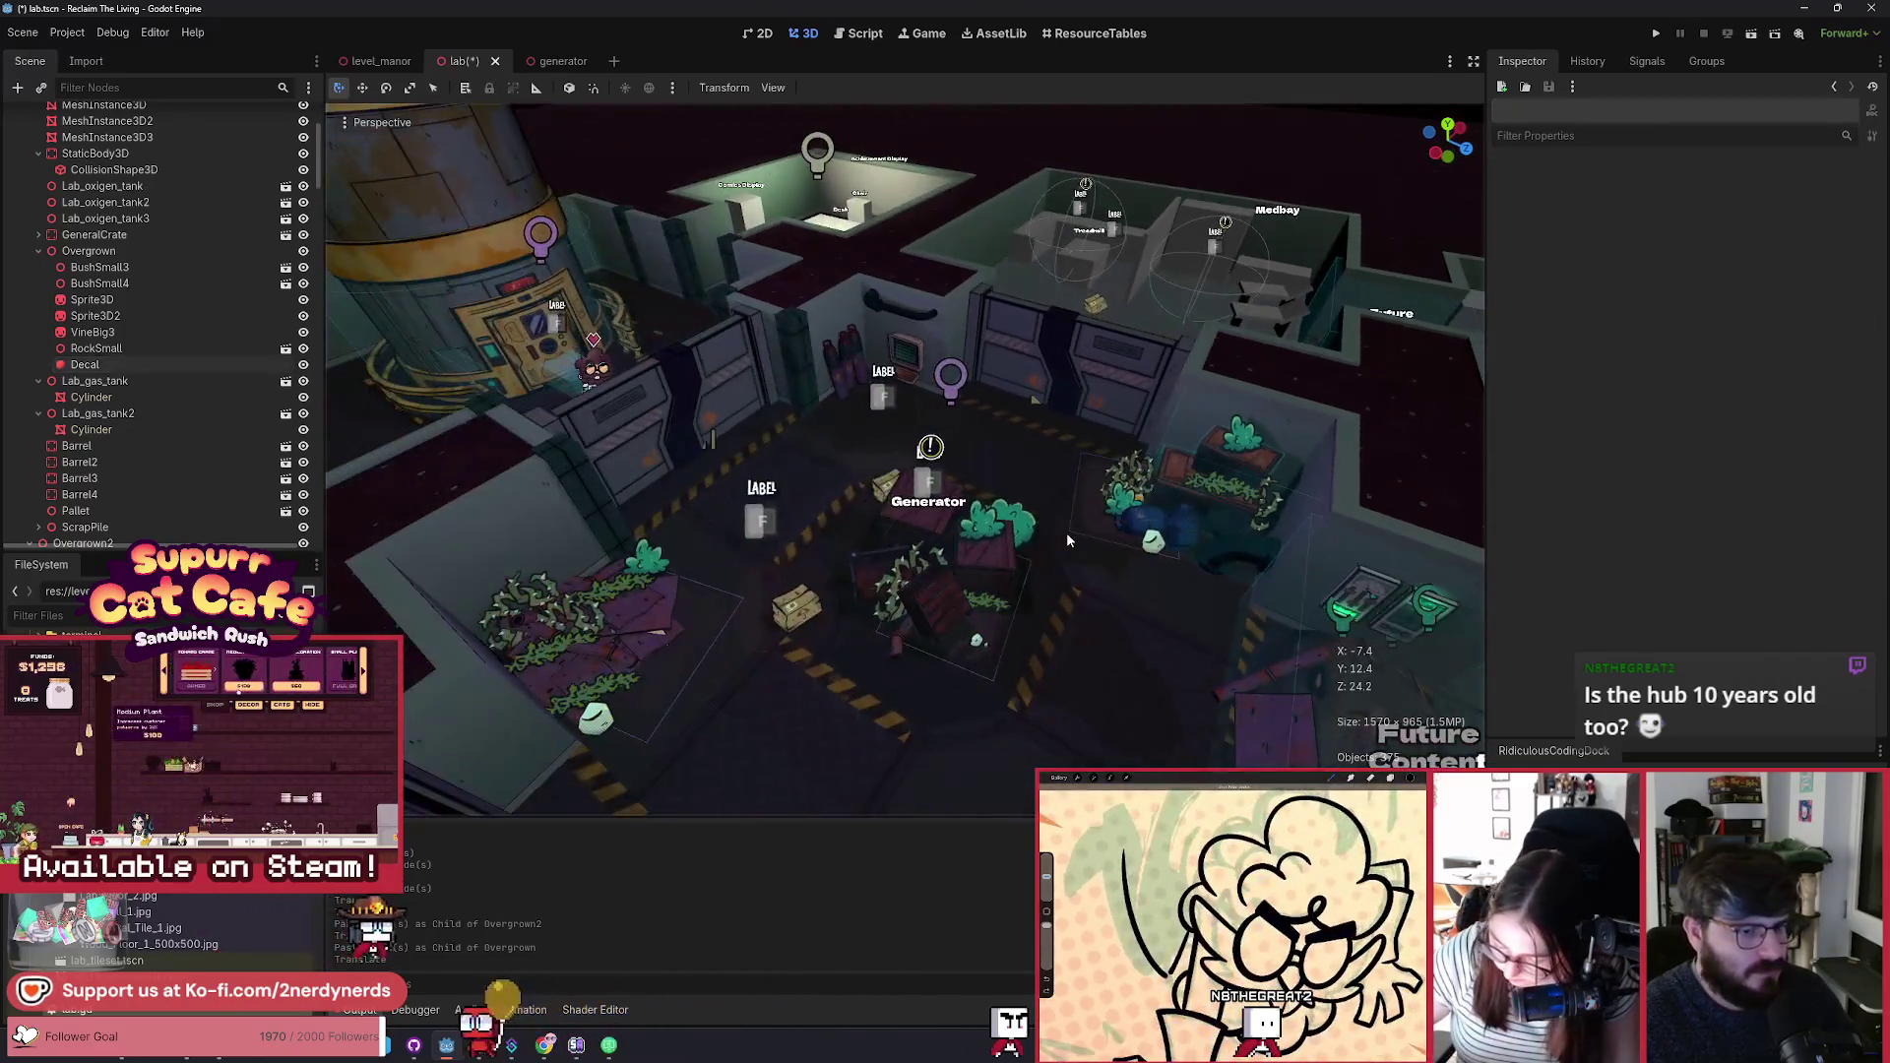
key(ctrl+s)
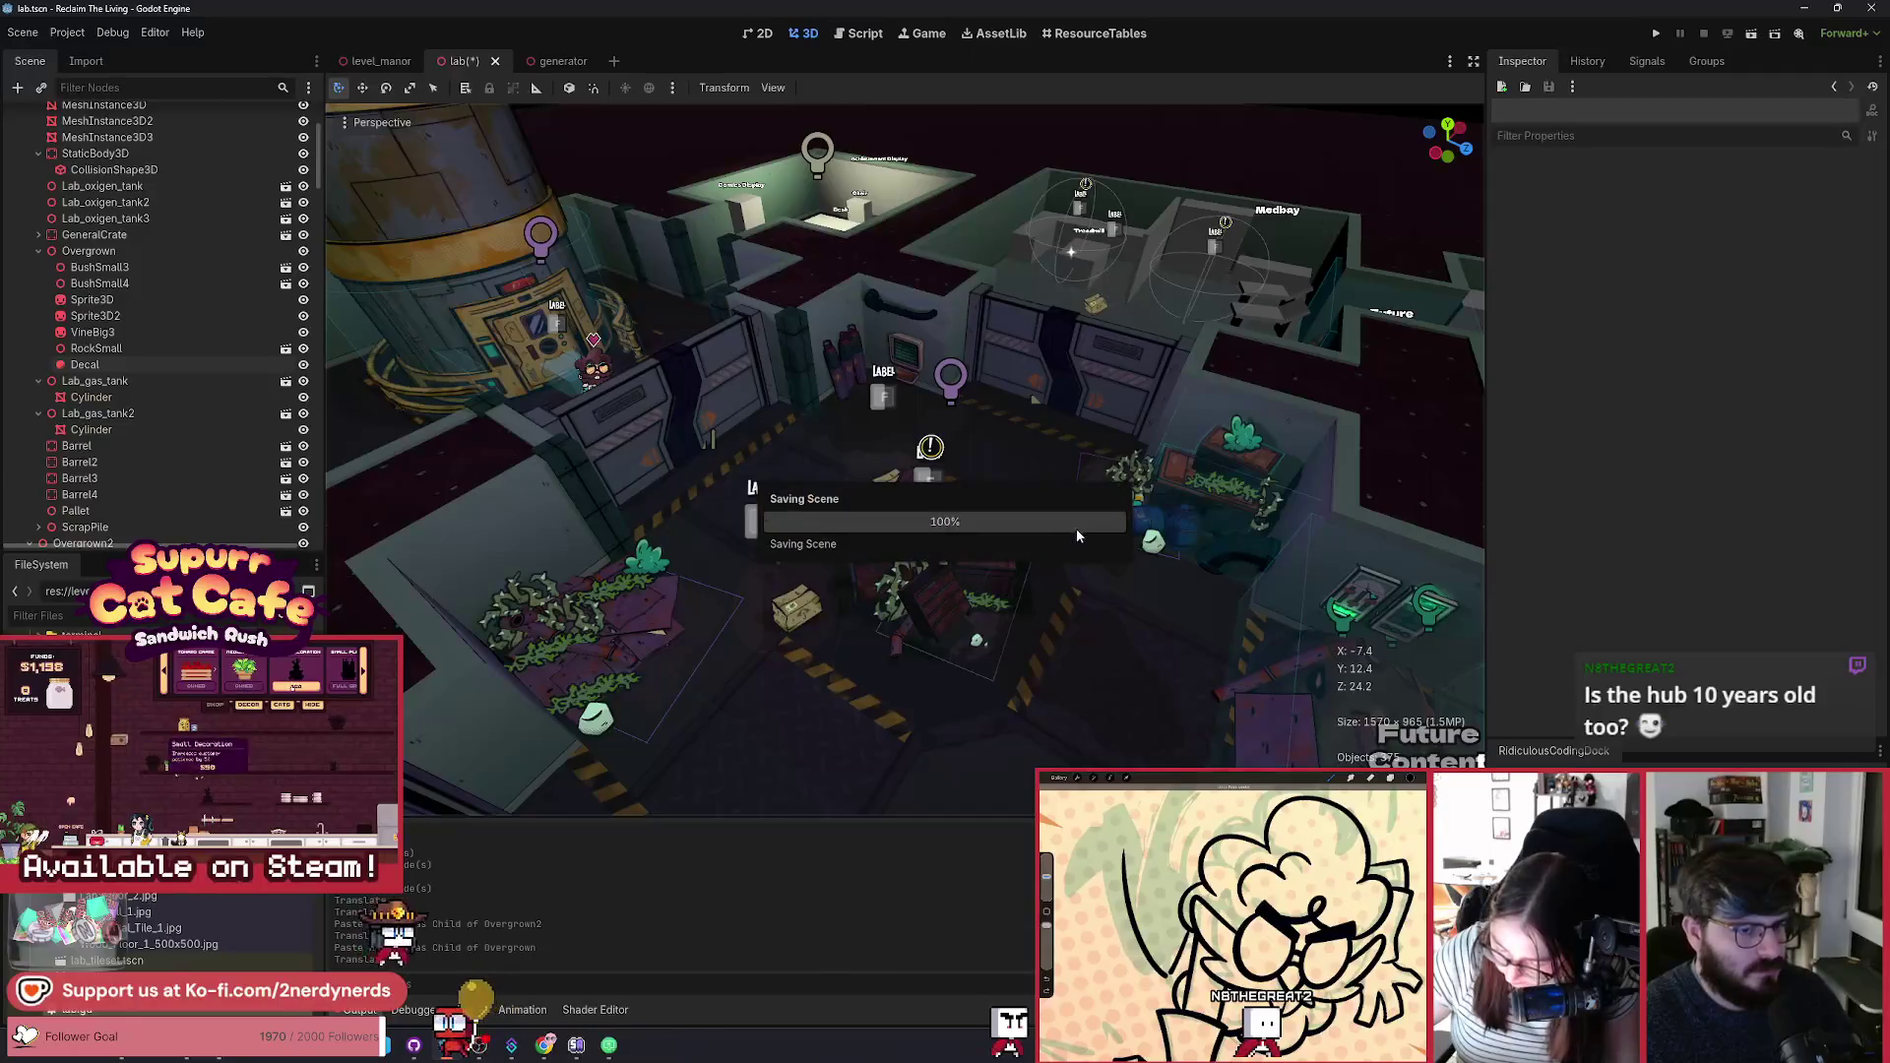
Step: Nudge the Decal slightly further into place under the crates and save again
scroll(1076, 527, down, 3)
scroll(742, 465, up, 3)
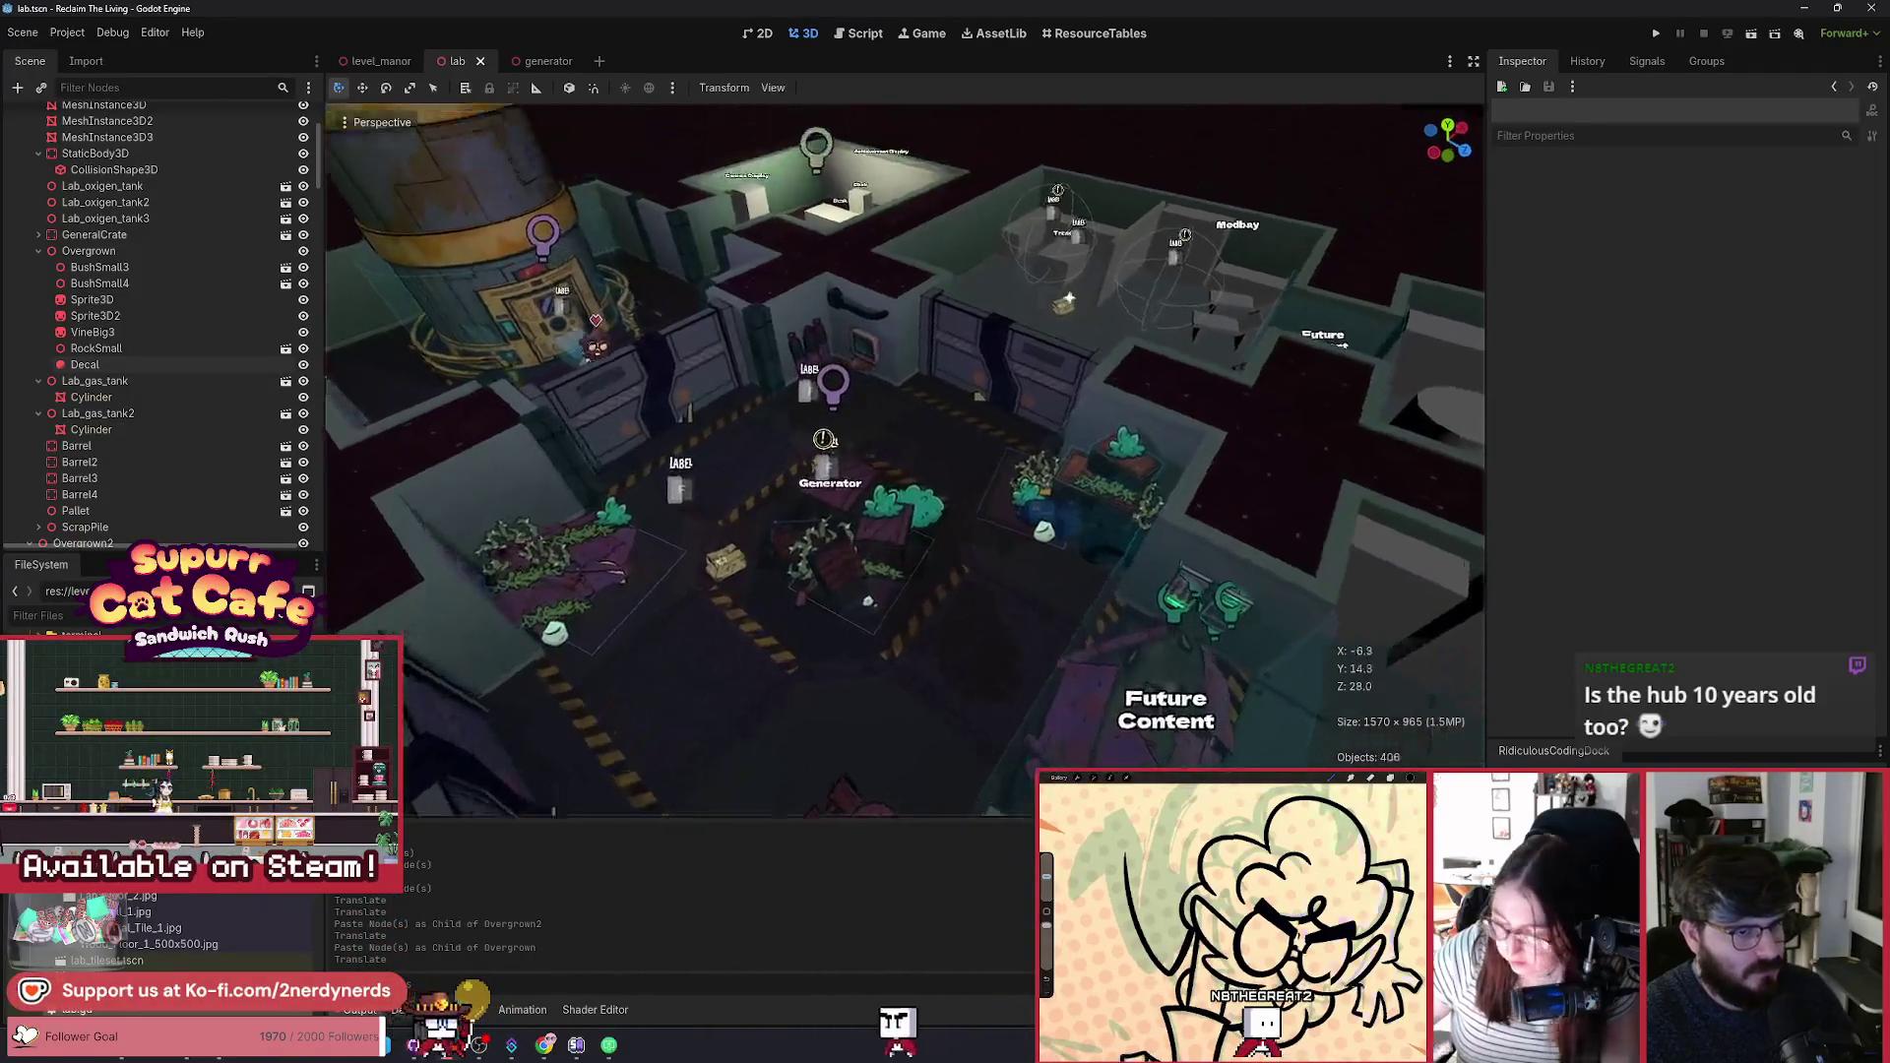
click(84, 364)
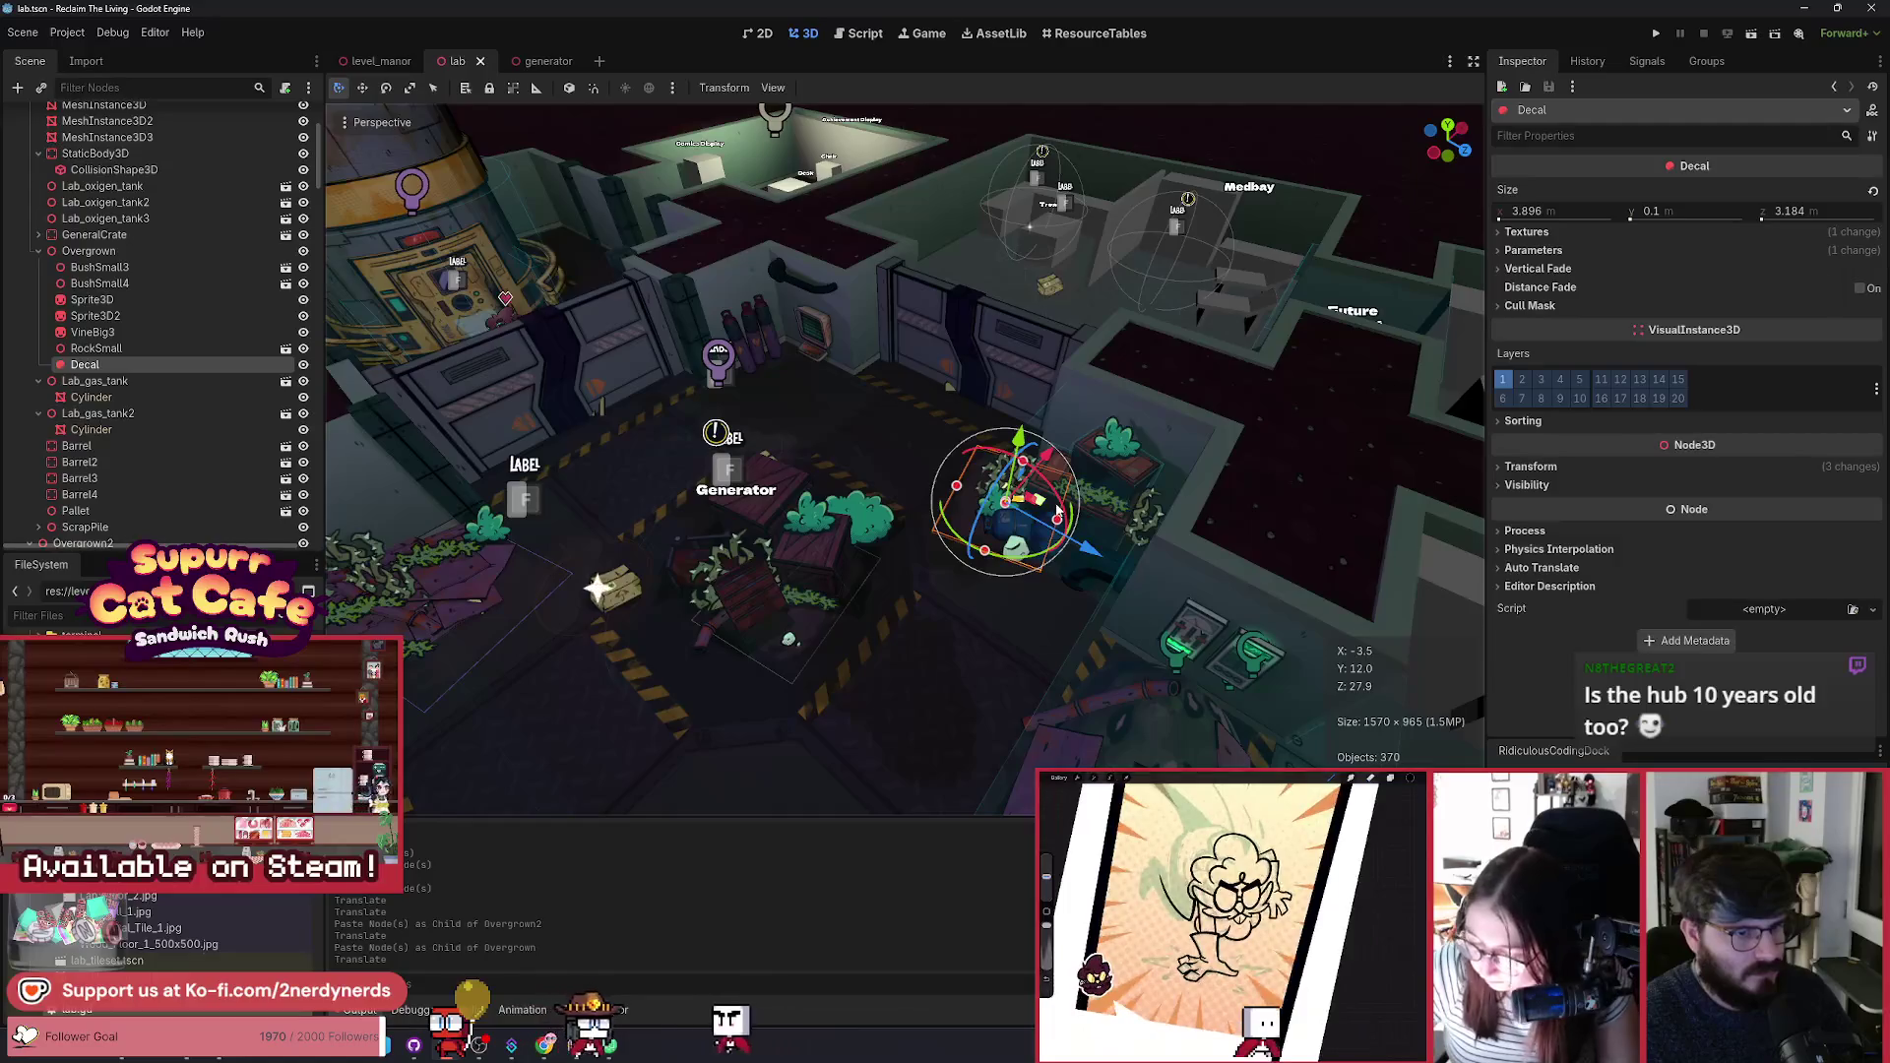
drag(1048, 510, 1063, 517)
click(1073, 569)
key(ctrl+s)
scroll(1051, 640, down, 3)
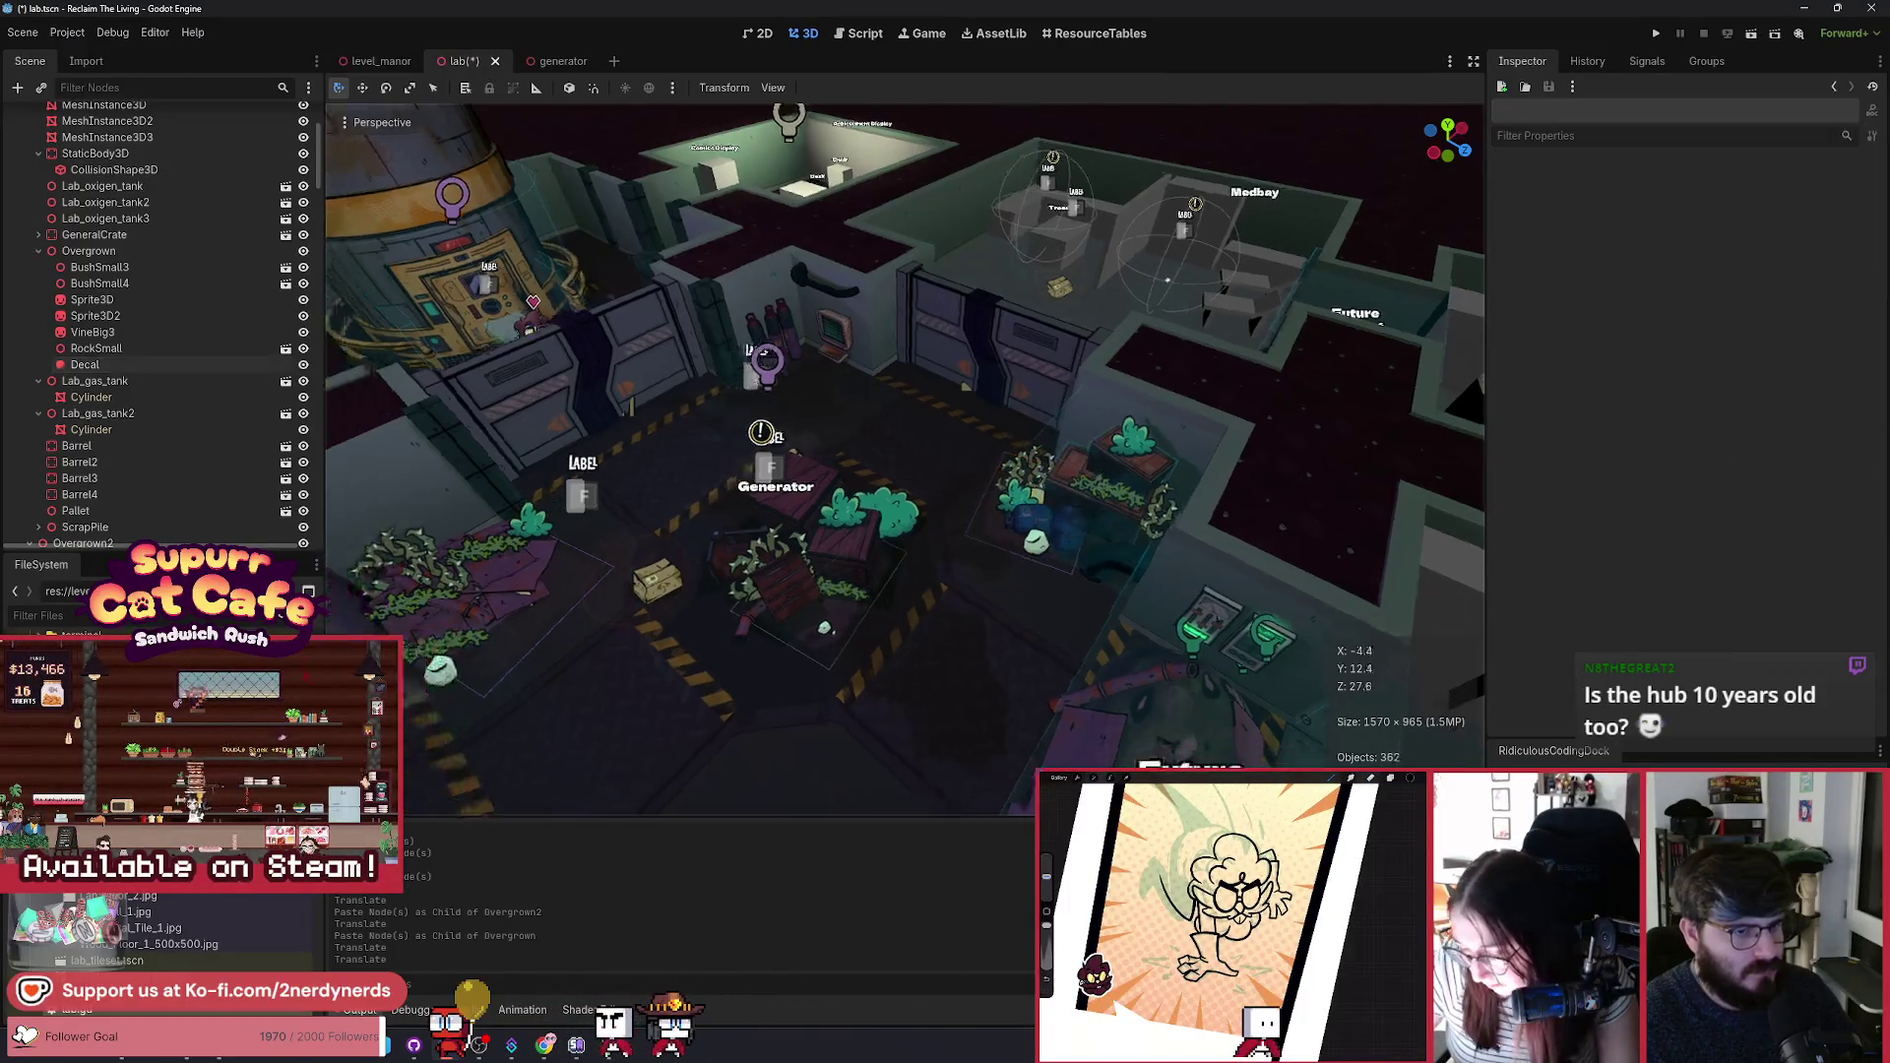
scroll(1052, 639, up, 2)
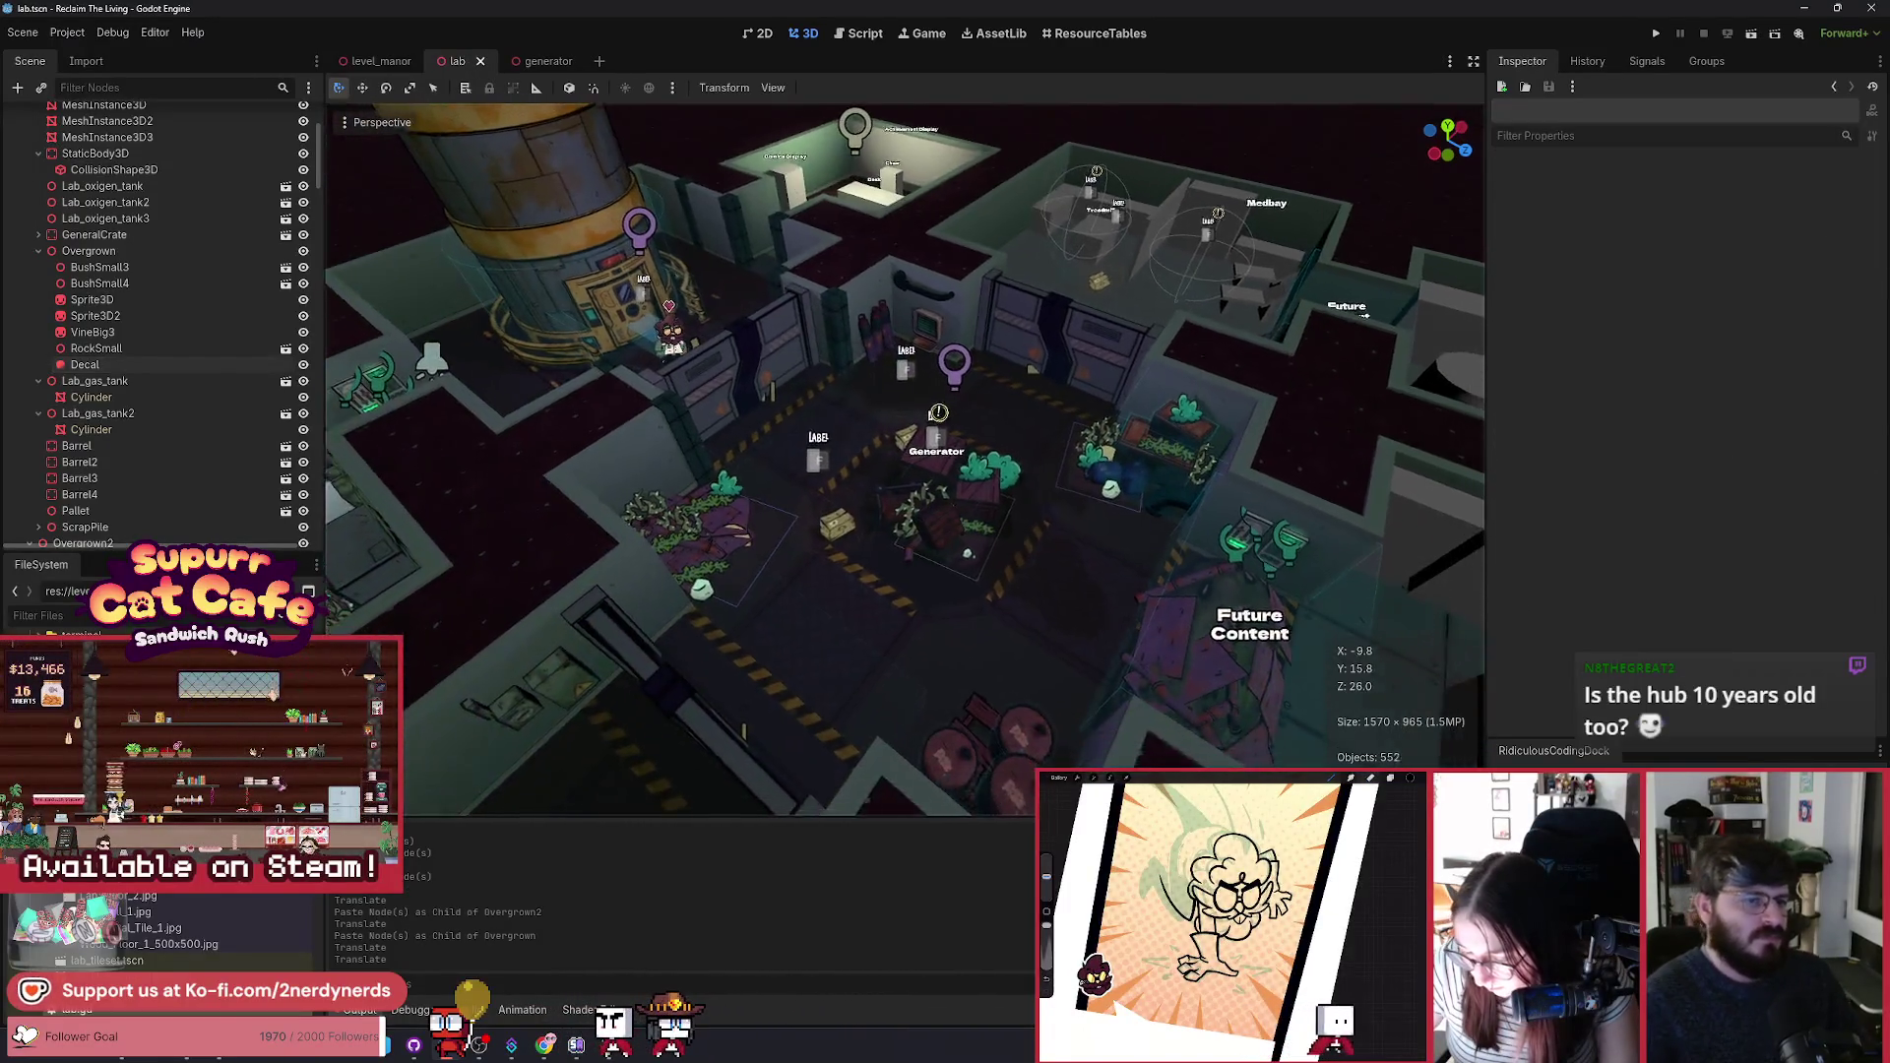
scroll(1051, 640, up, 5)
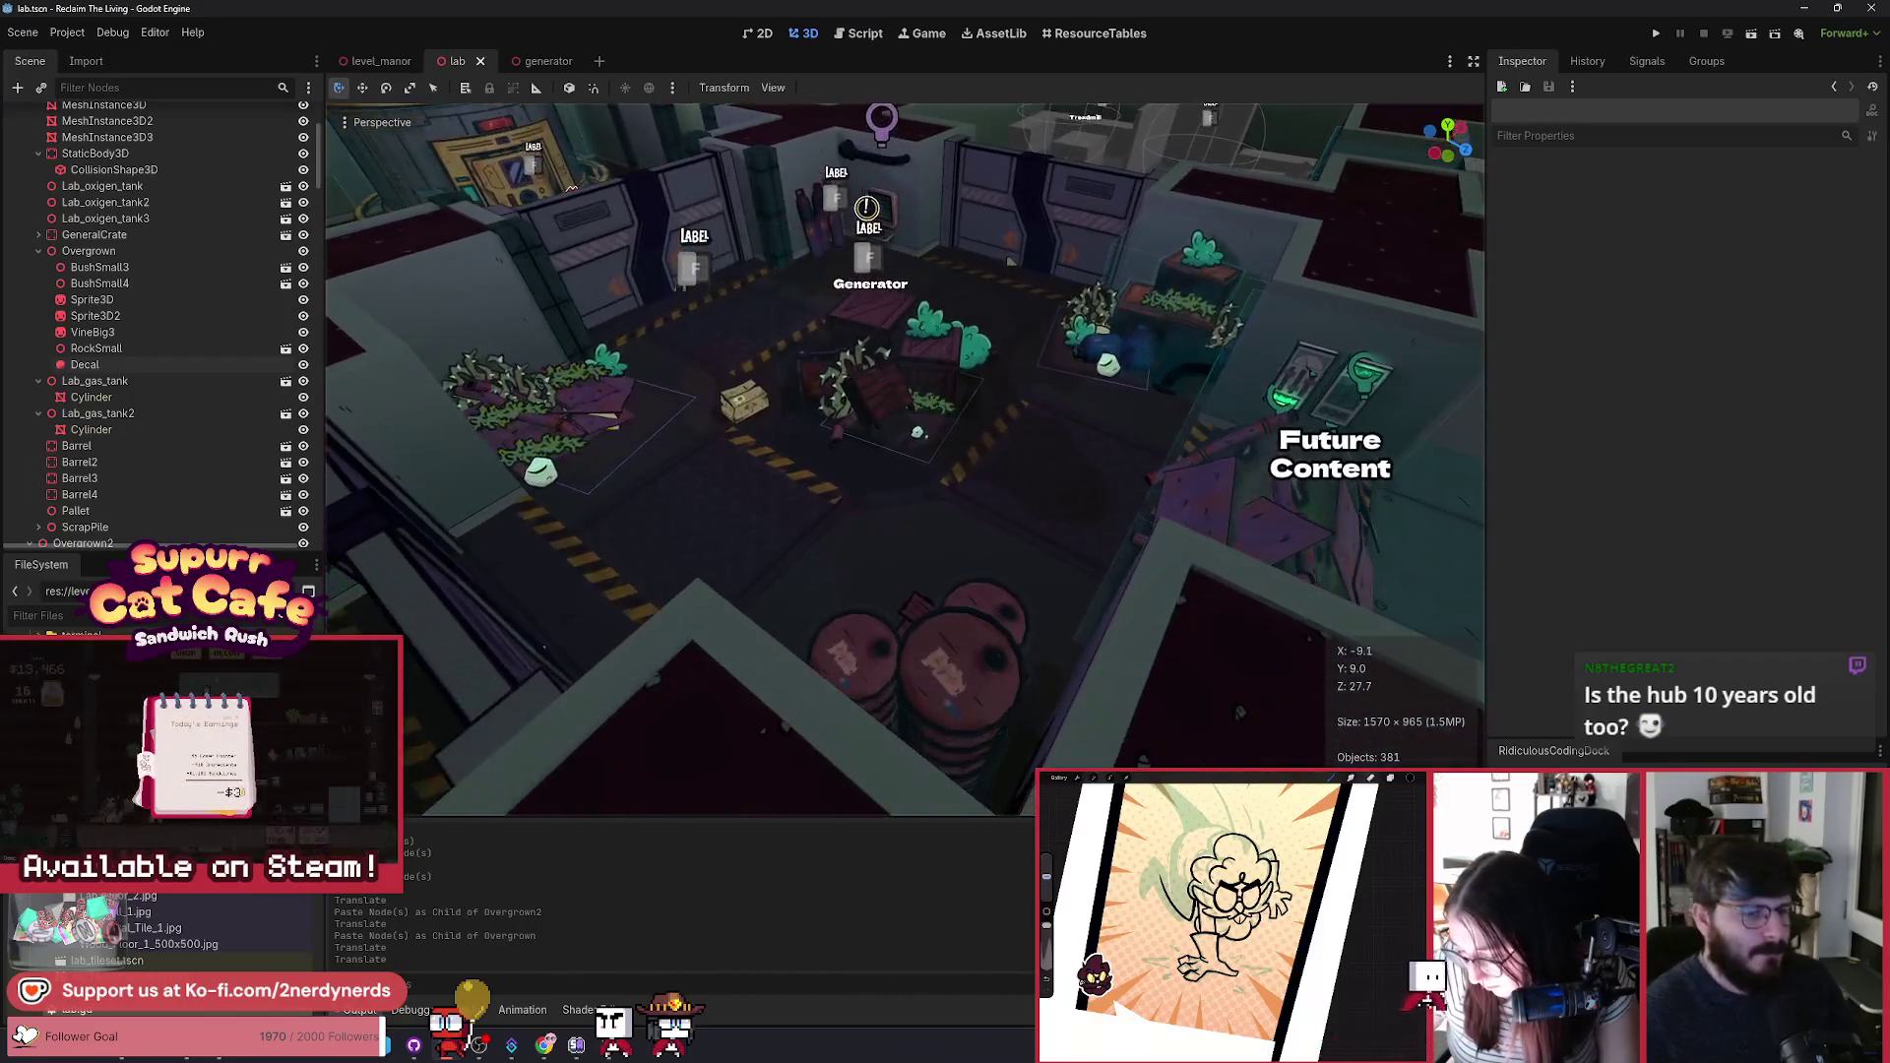
scroll(980, 646, up, 2)
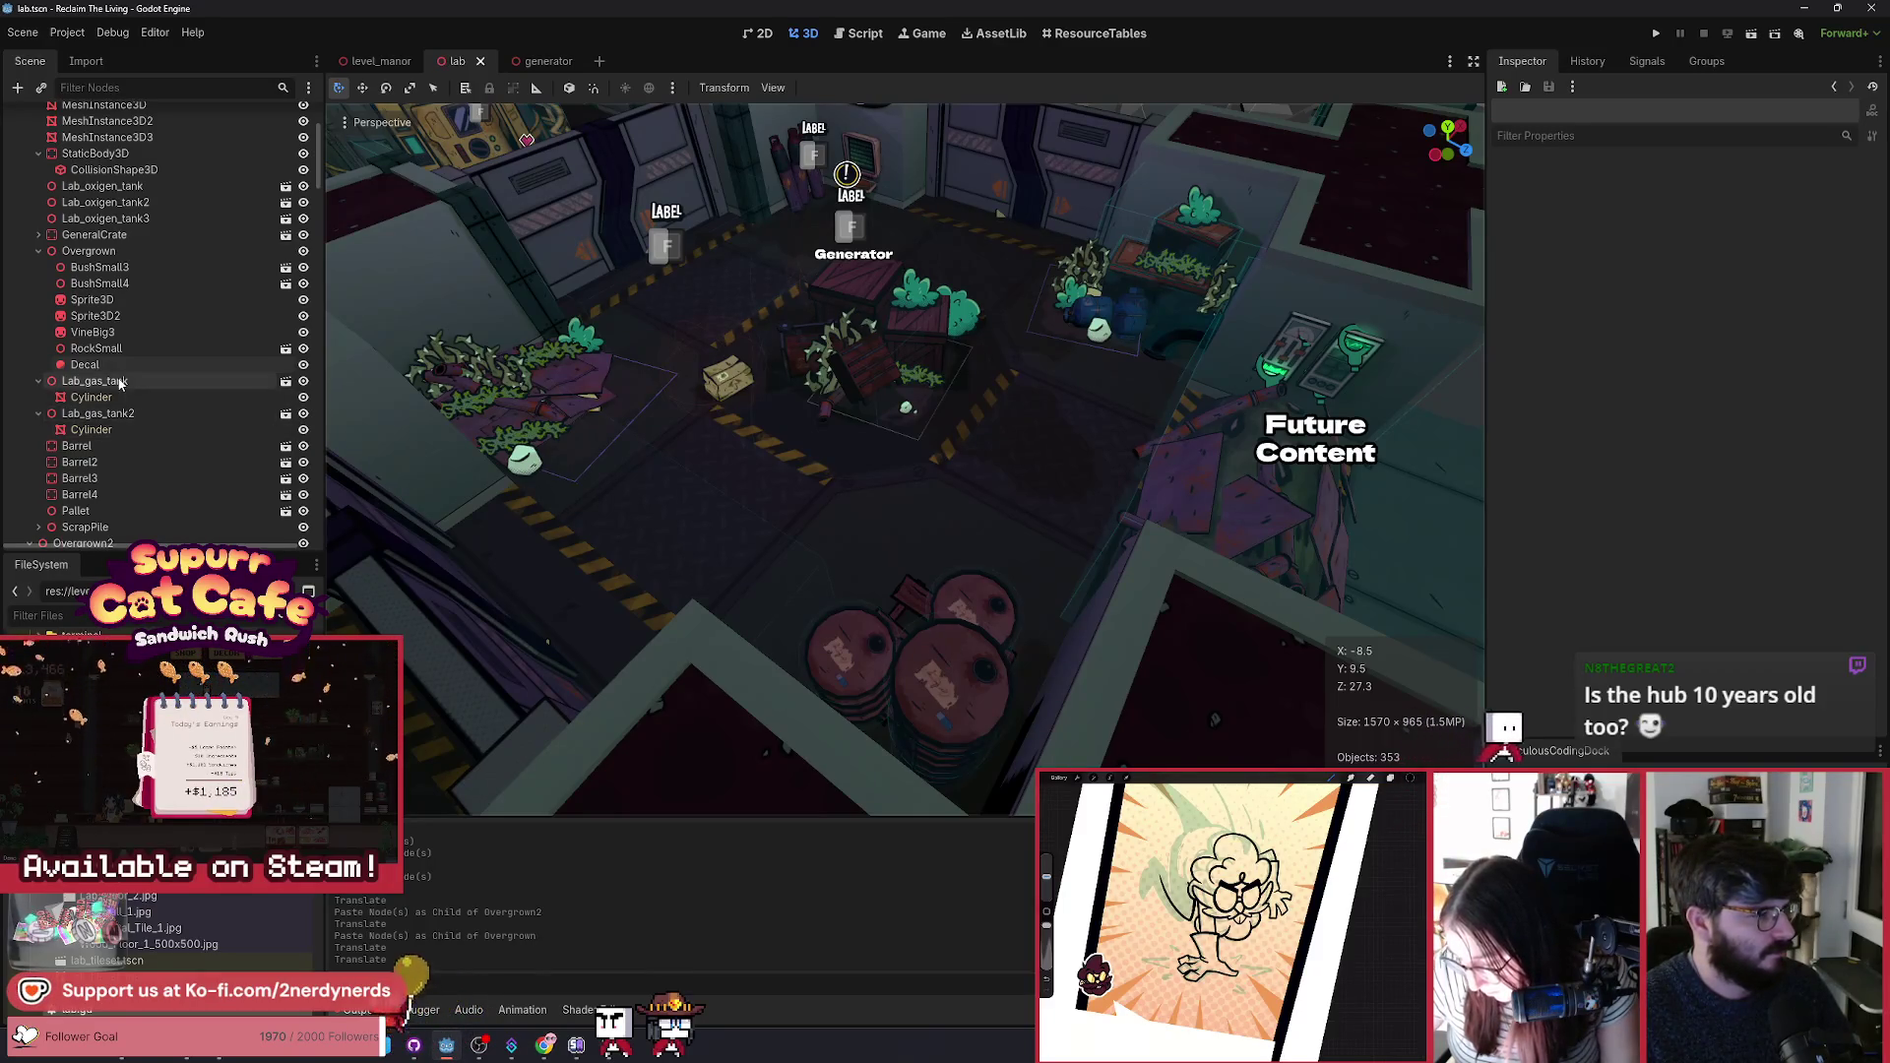
Step: Collapse Overgrown2 and Lab_gas_tank2, then reparent Overgrown2 into the generator room scenery
scroll(120, 446, down, 3)
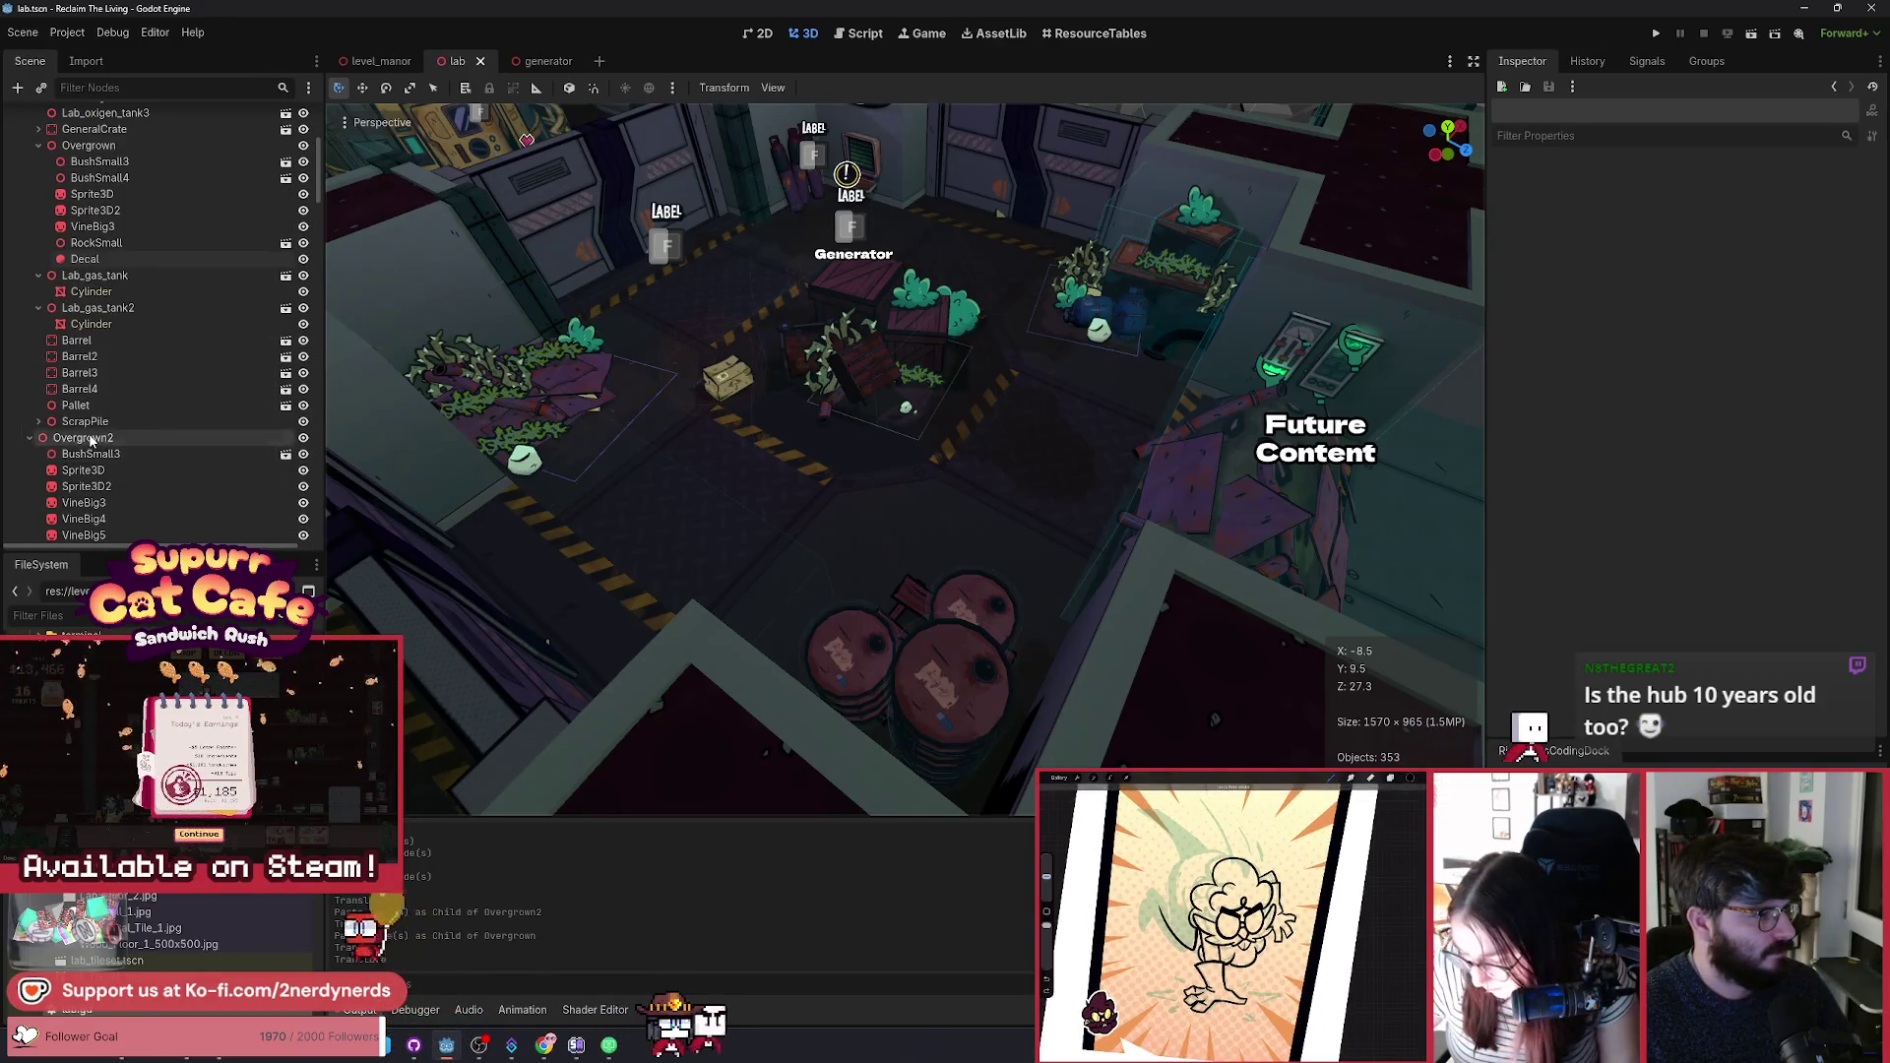
double_click(91, 439)
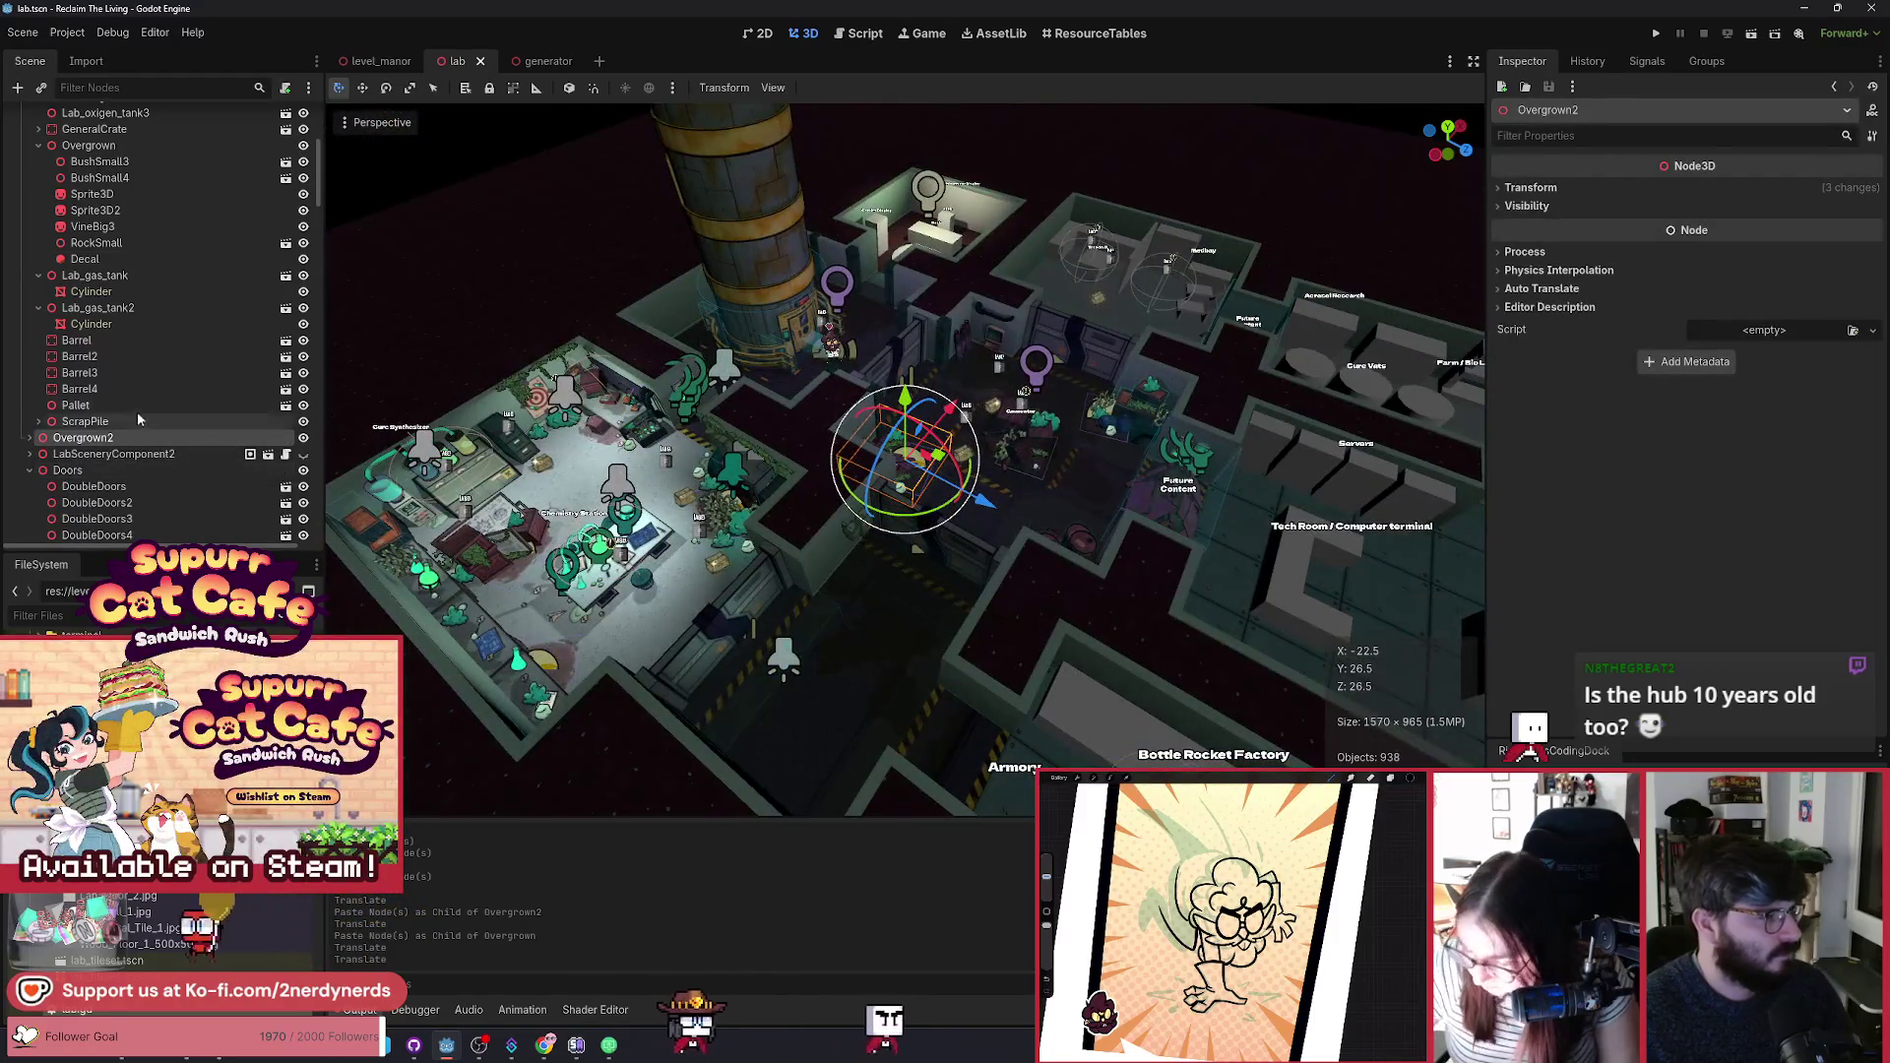
click(39, 307)
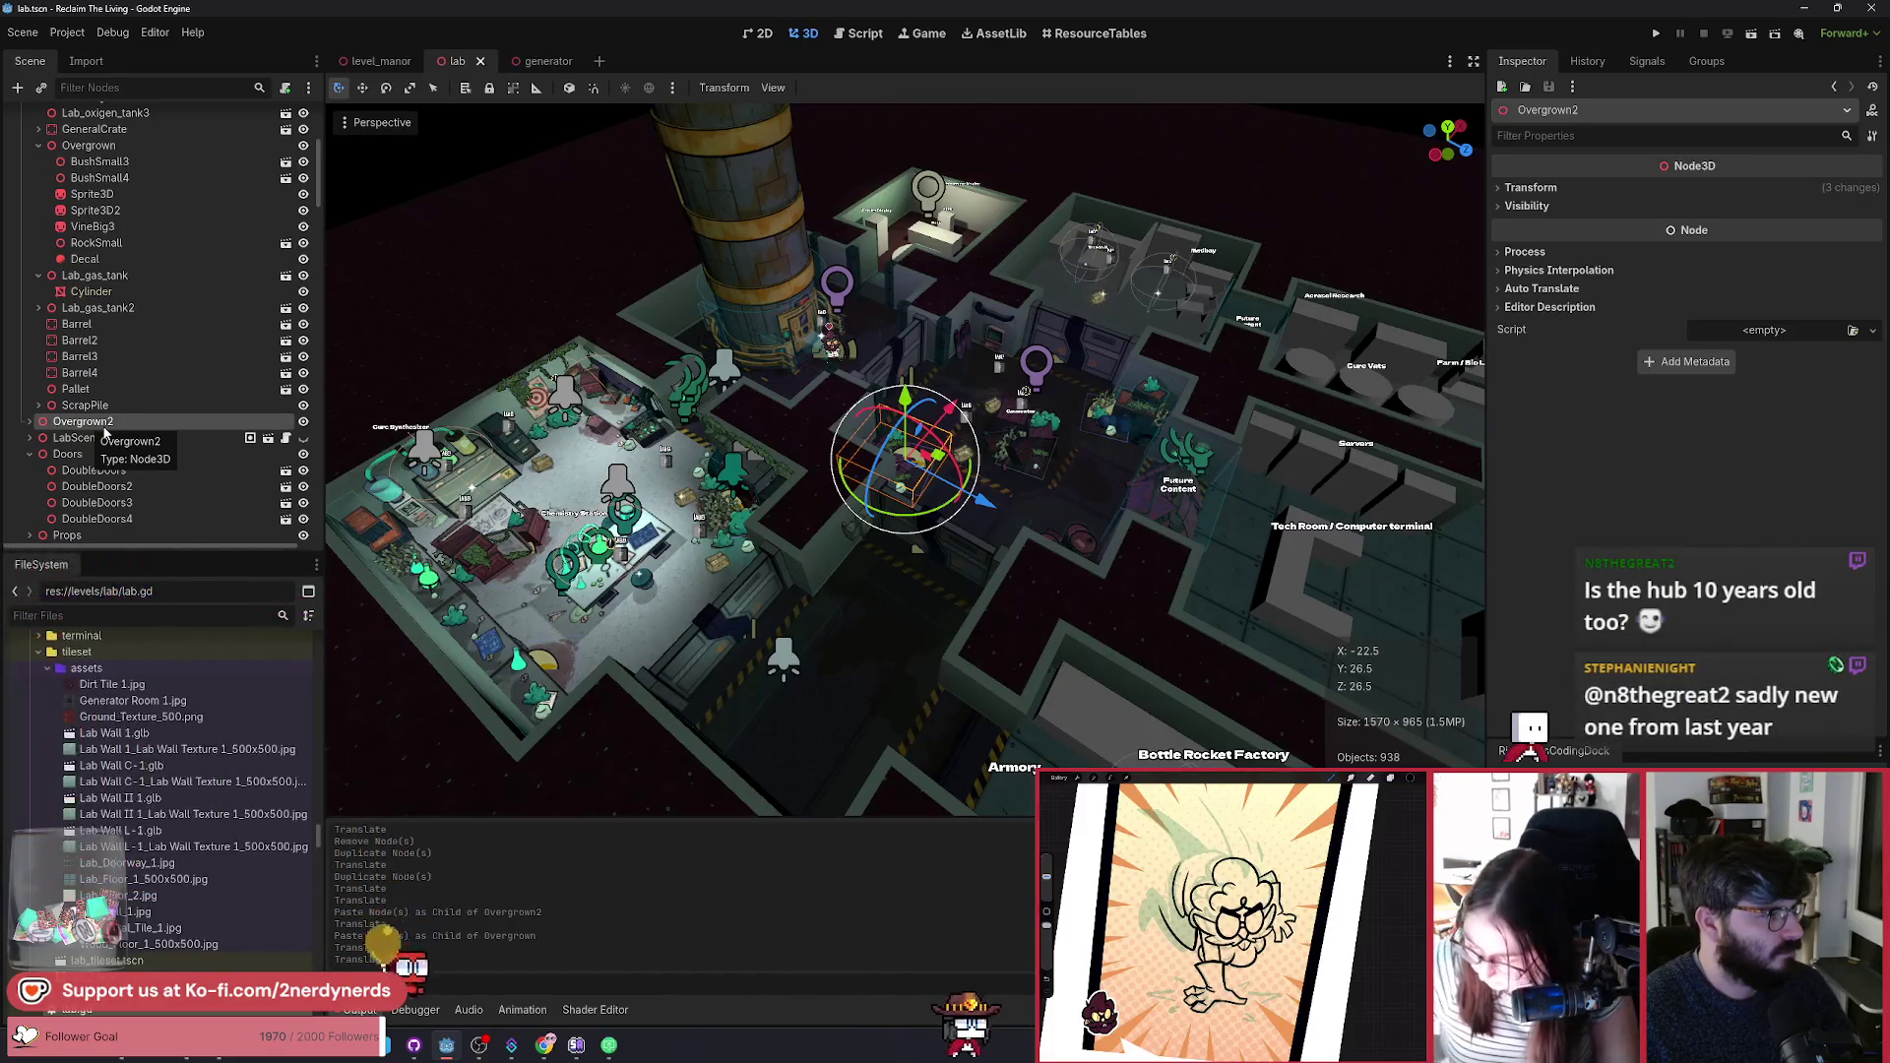
drag(167, 411, 135, 366)
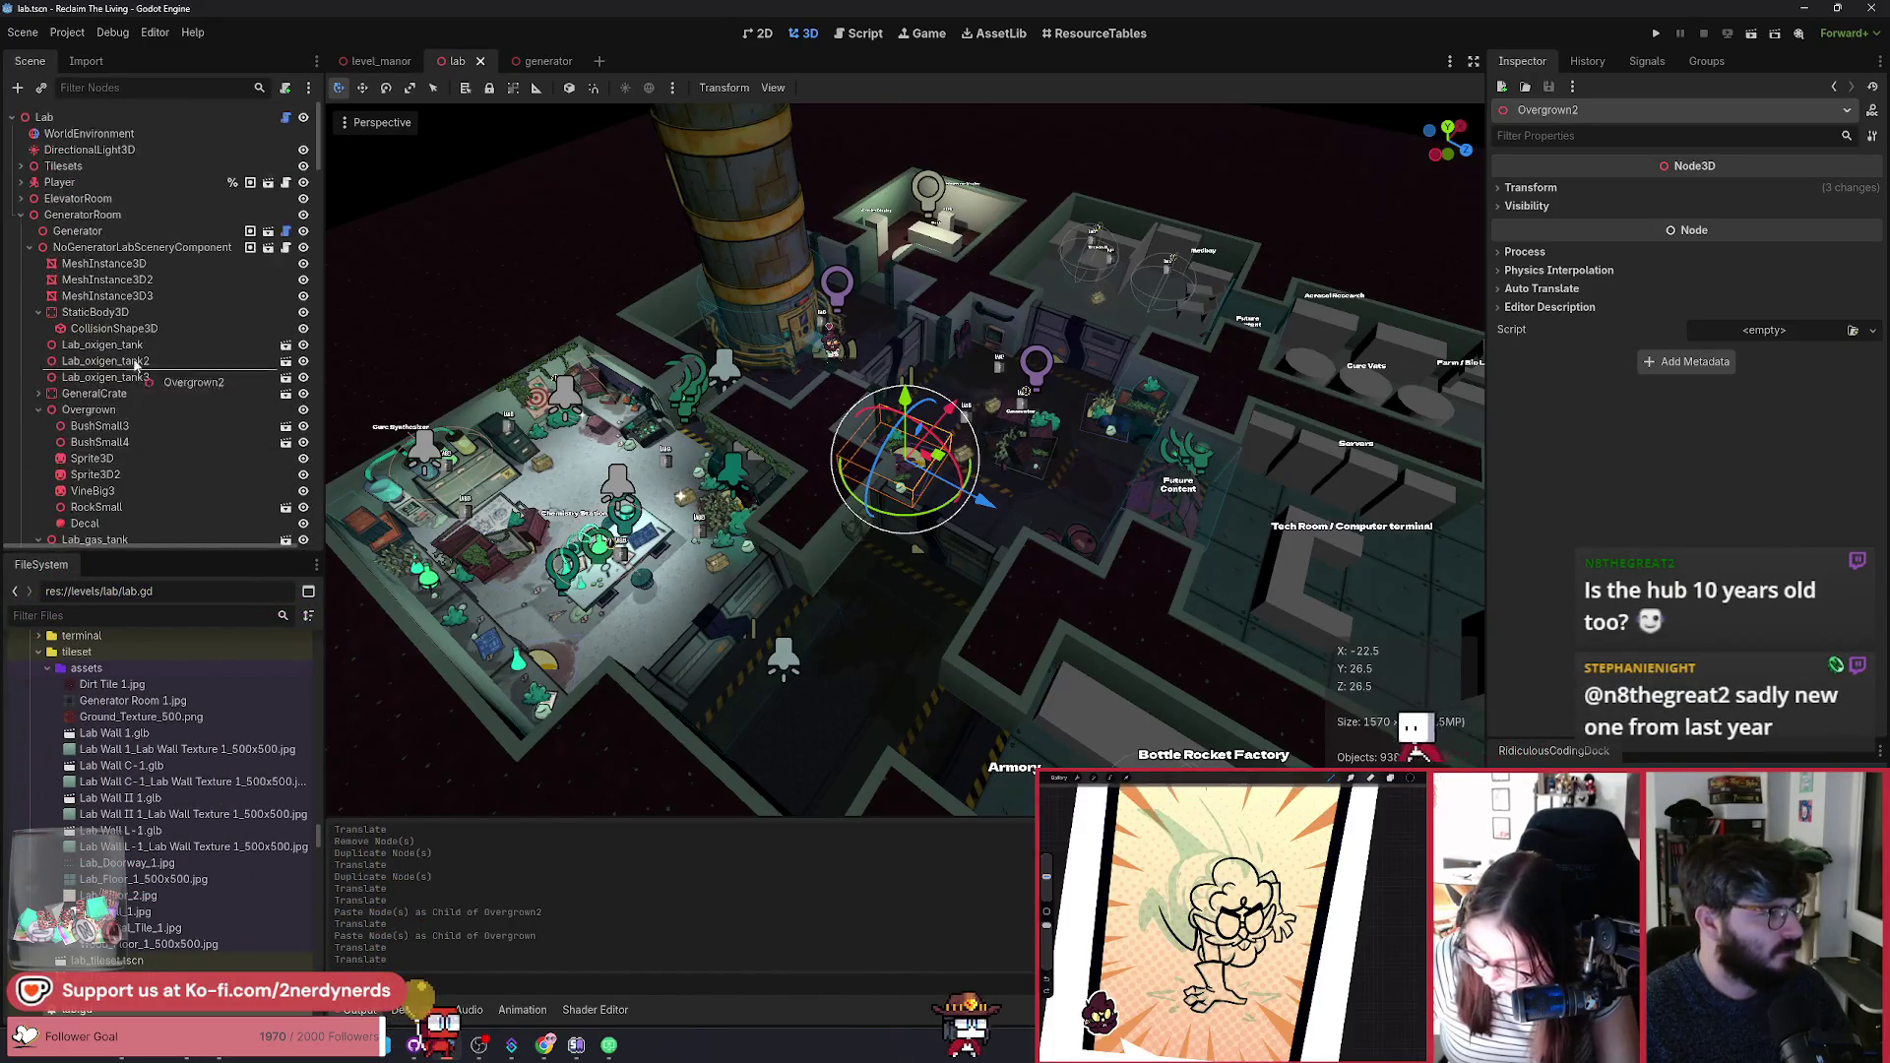
drag(84, 253, 84, 251)
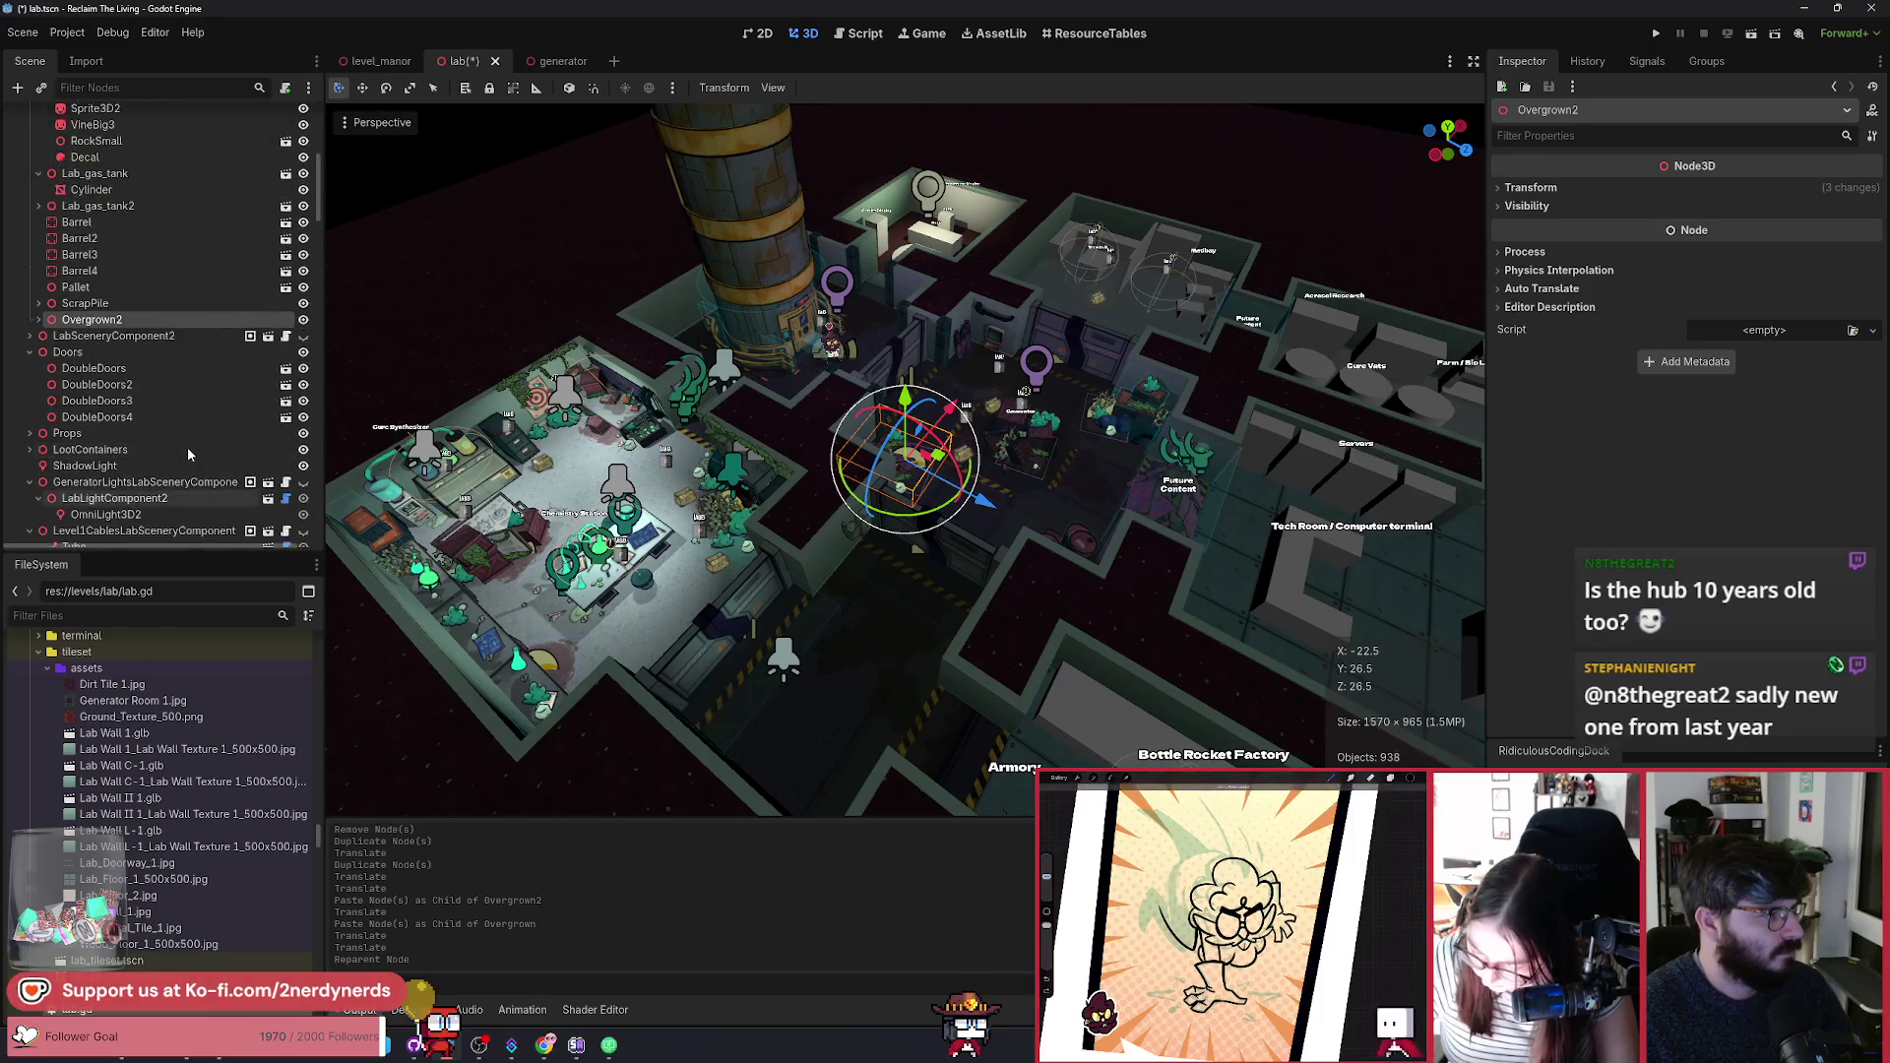
Step: Duplicate Overgrown2 as Overgrown3 and move the copy down onto the barrels
key(ctrl+d)
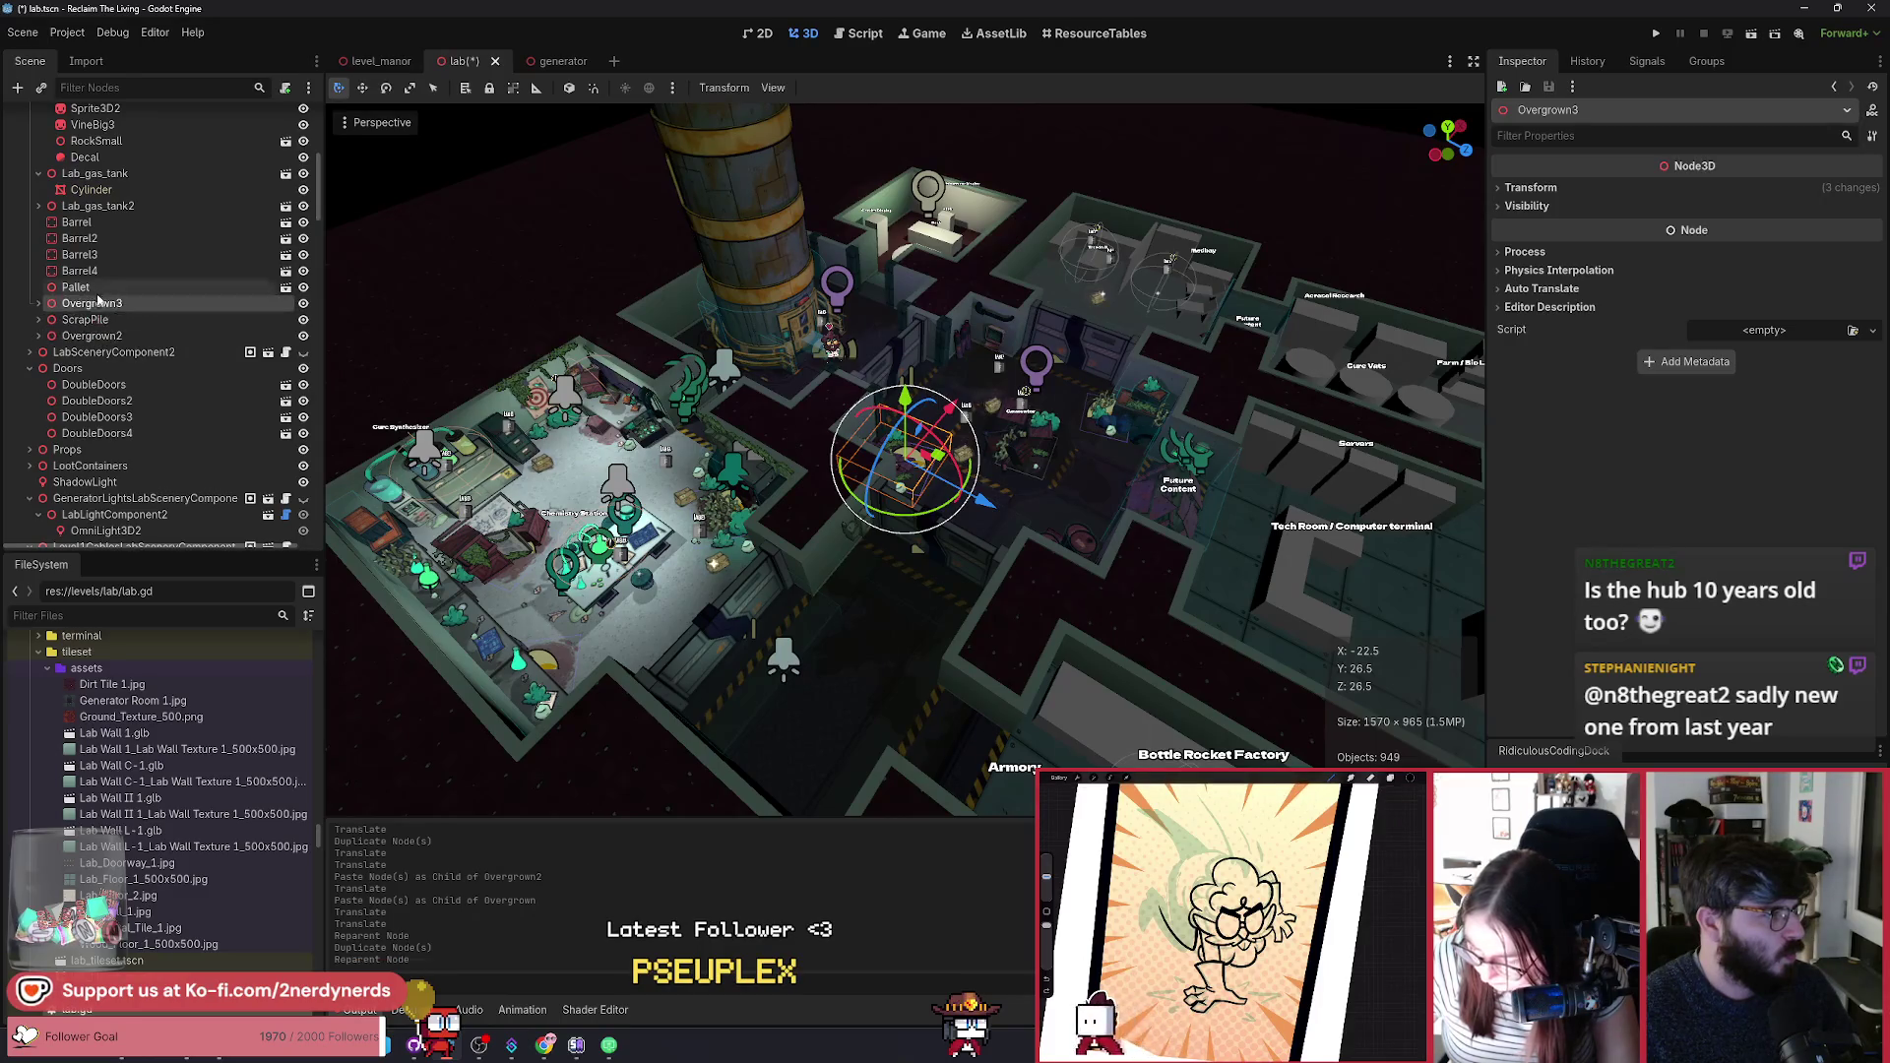
scroll(585, 419, up, 5)
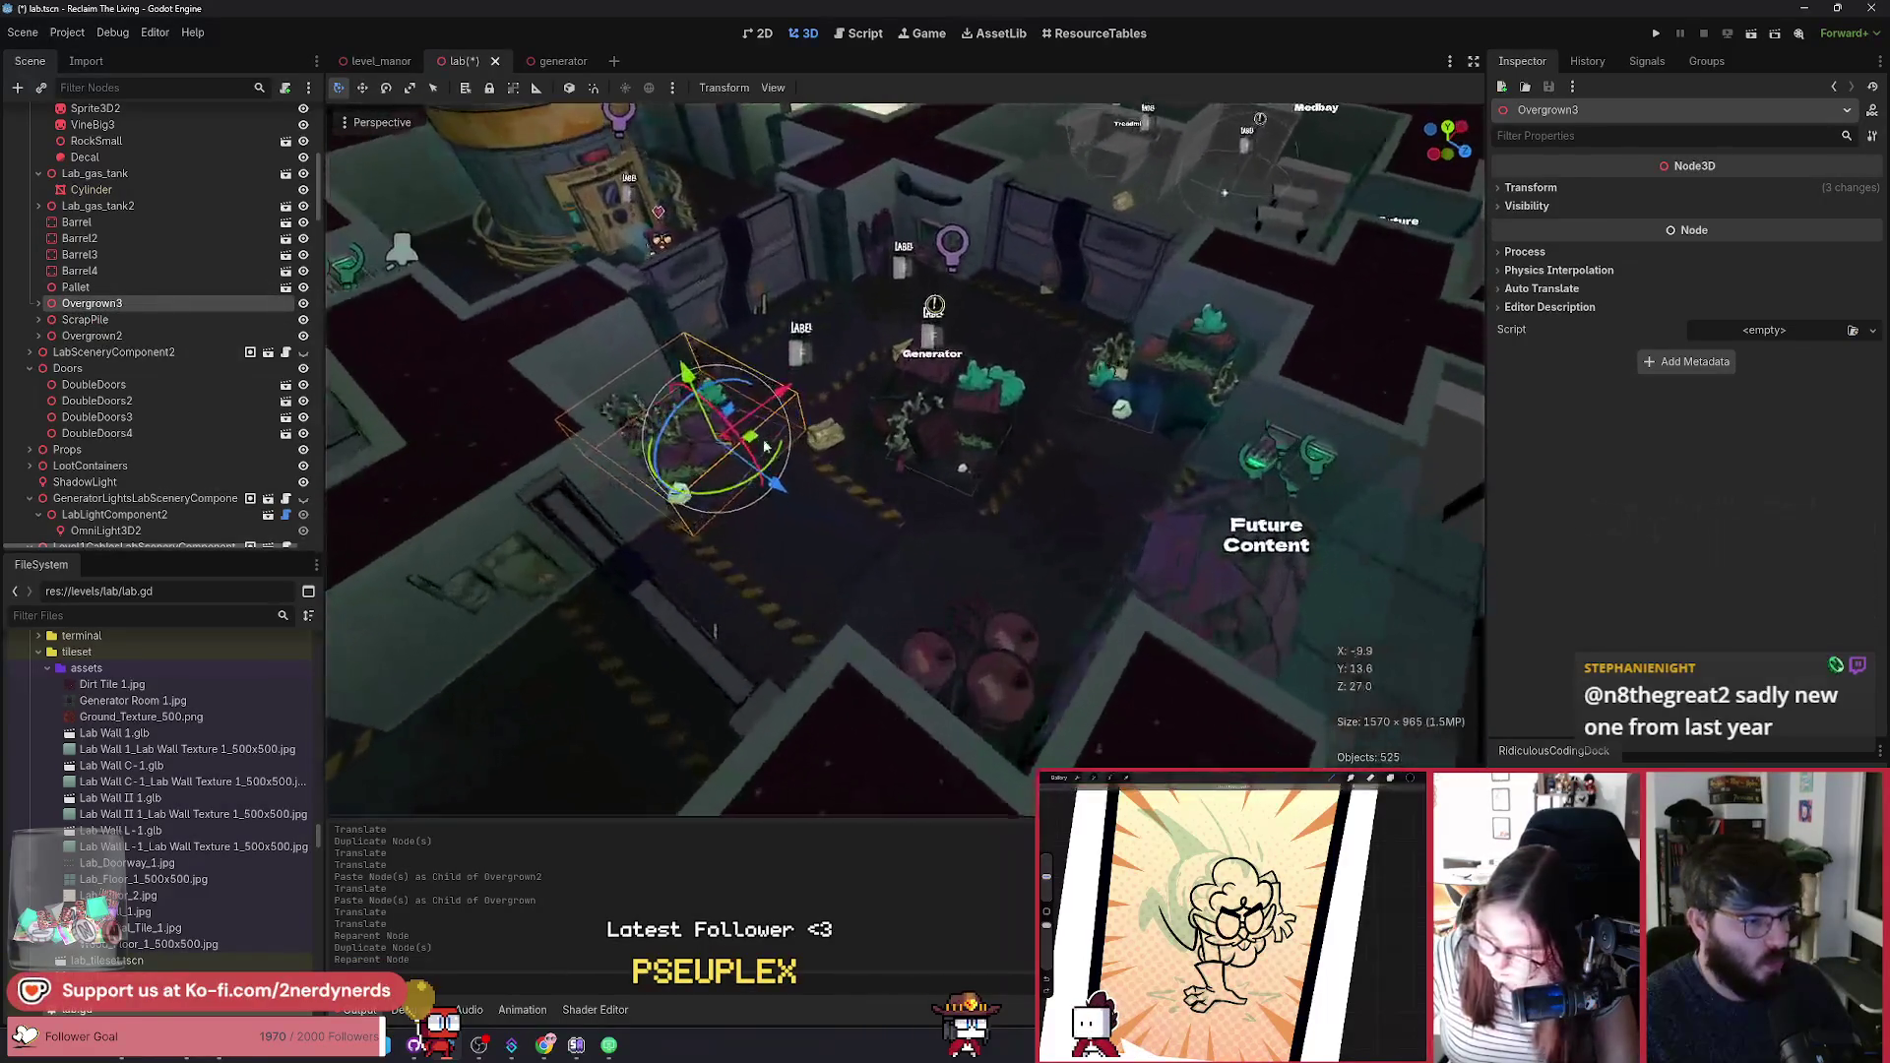
mouse_move(752, 445)
mouse_down()
mouse_move(1029, 670)
mouse_move(984, 657)
mouse_move(1009, 640)
mouse_move(1046, 657)
mouse_move(1029, 644)
mouse_up()
scroll(1028, 645, up, 3)
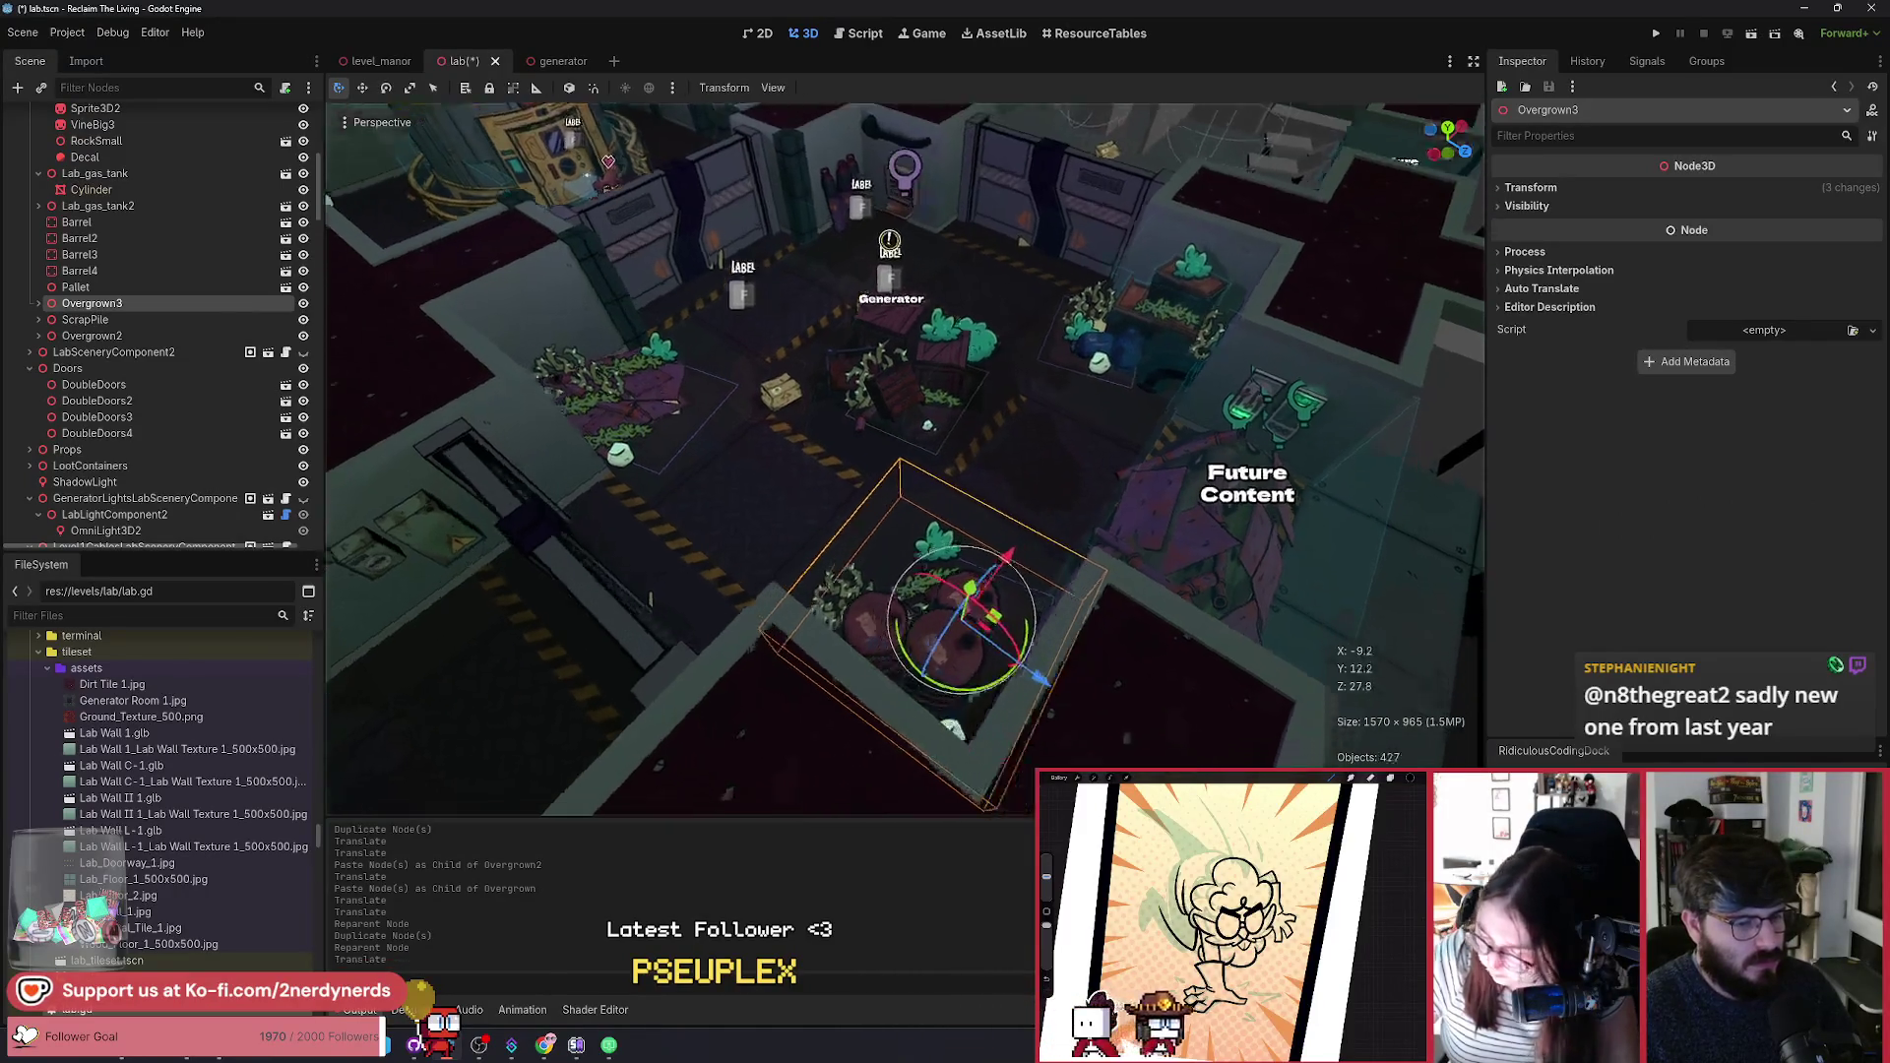
scroll(1029, 644, up, 2)
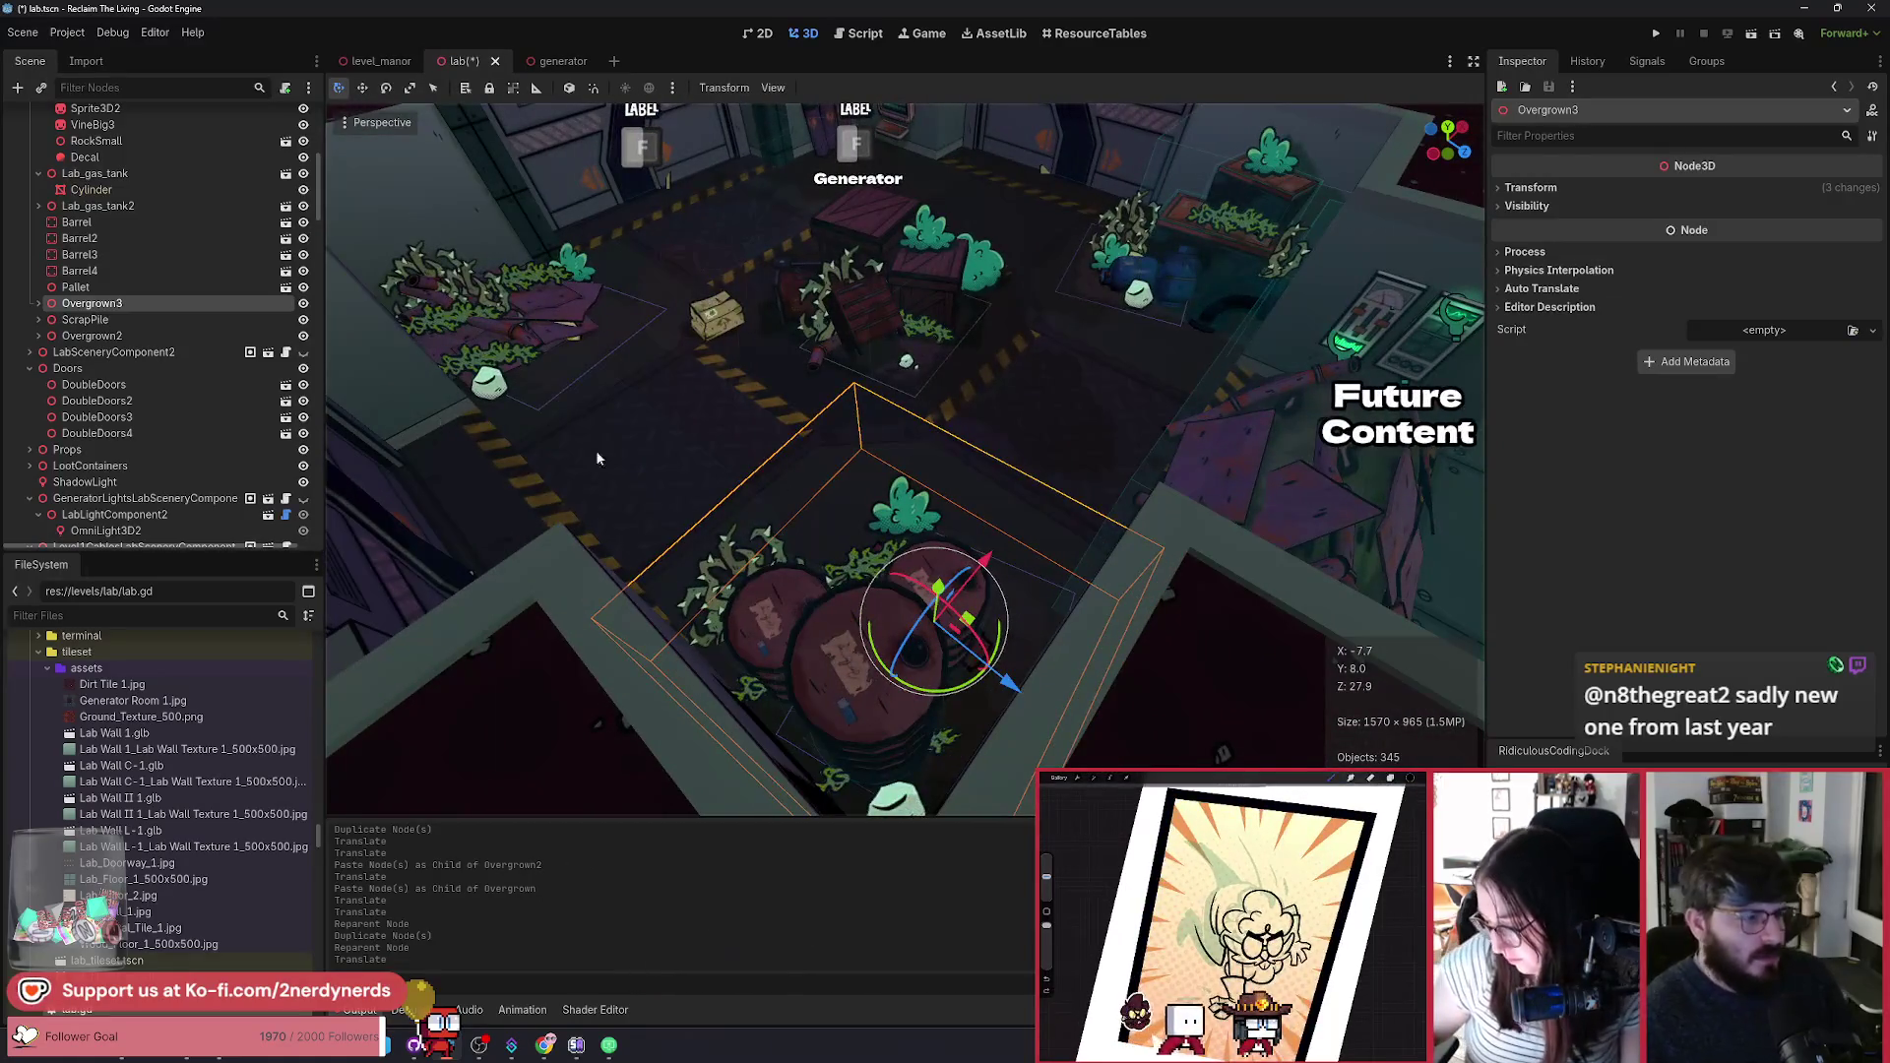
Step: Shift BushSmall3 in Overgrown3 left over the barrels
click(90, 322)
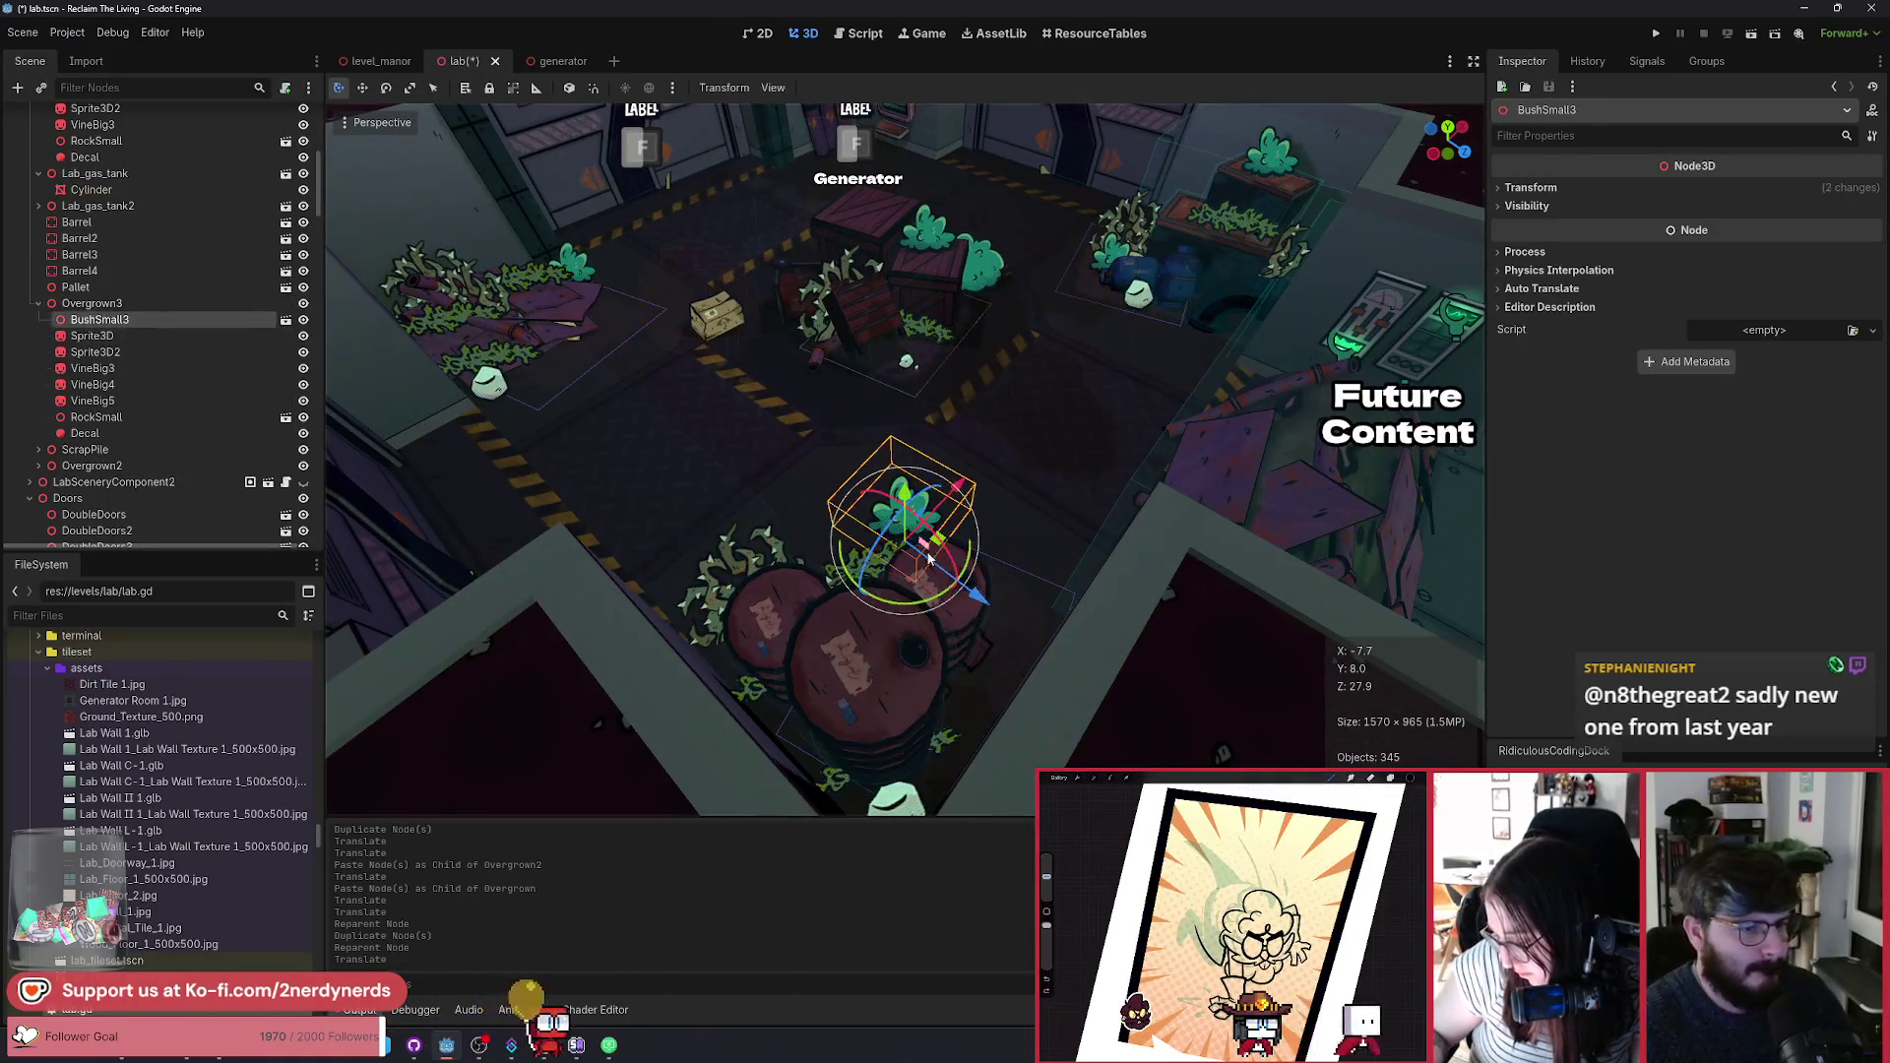
drag(950, 548, 870, 663)
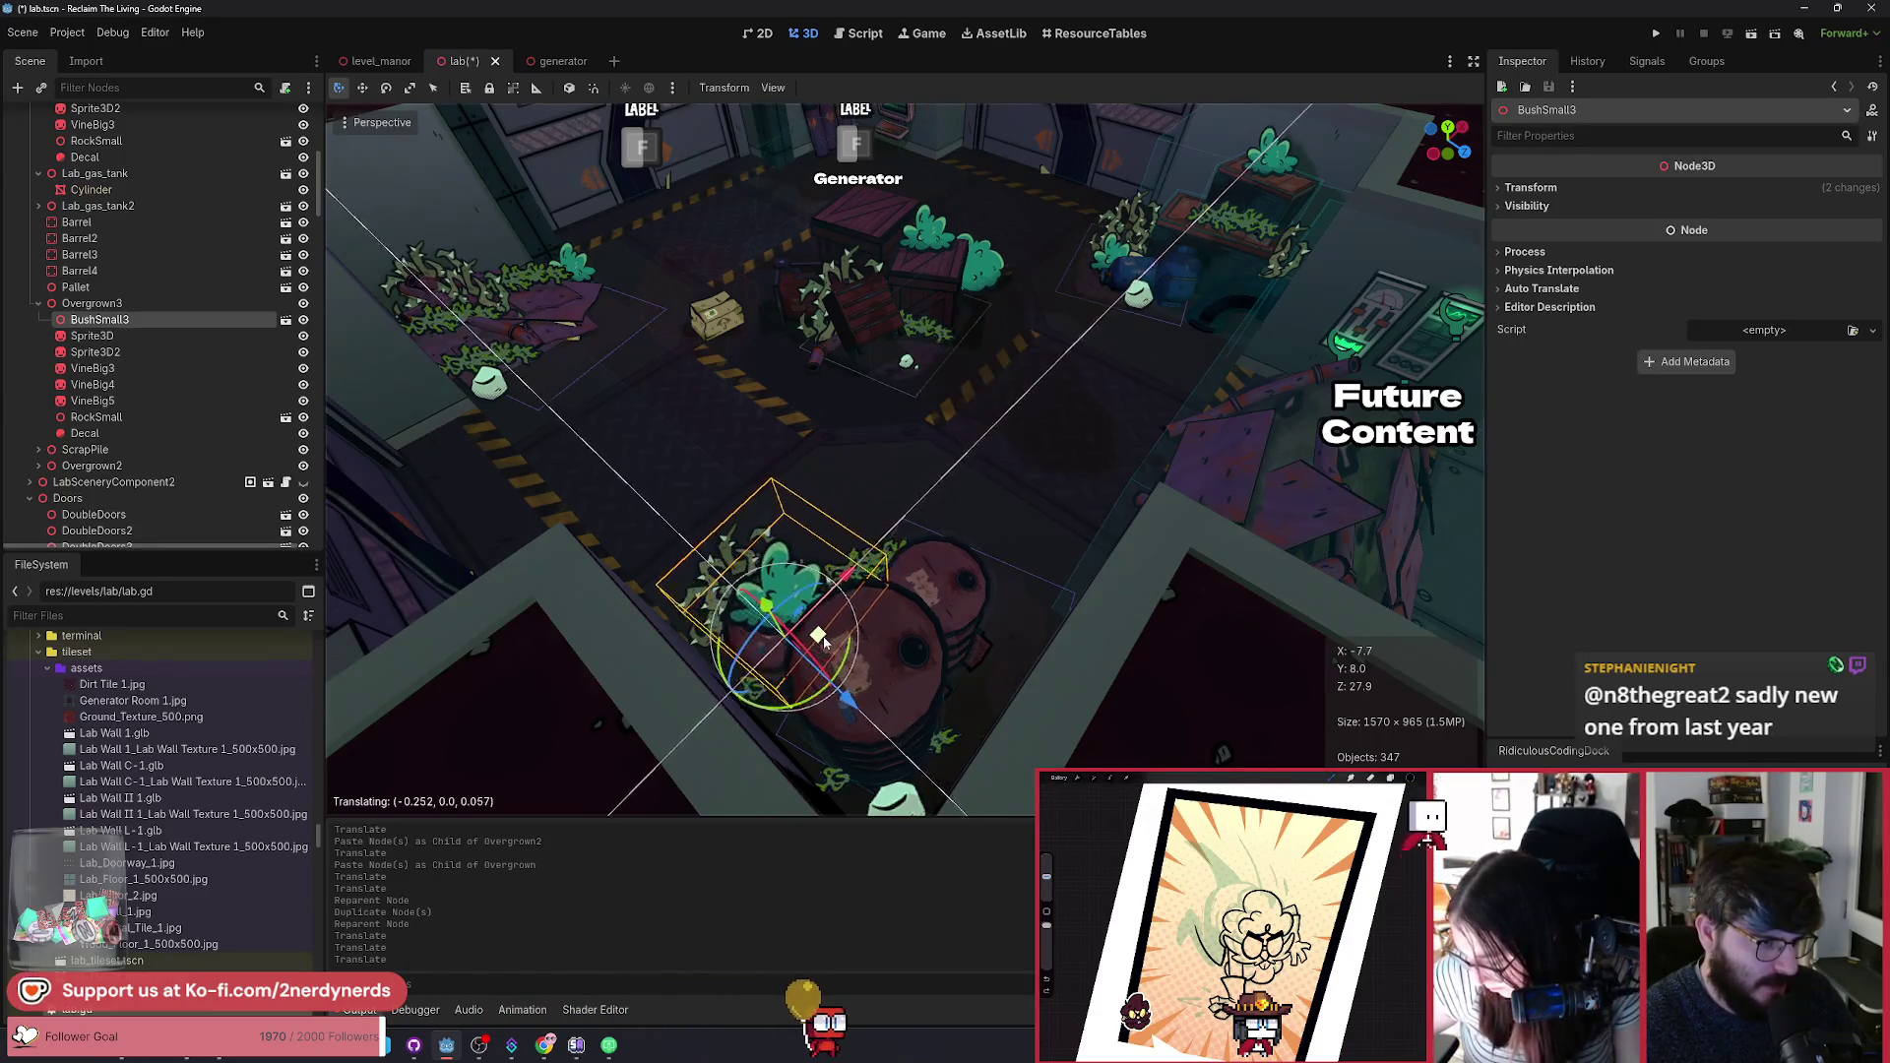
drag(866, 613, 866, 591)
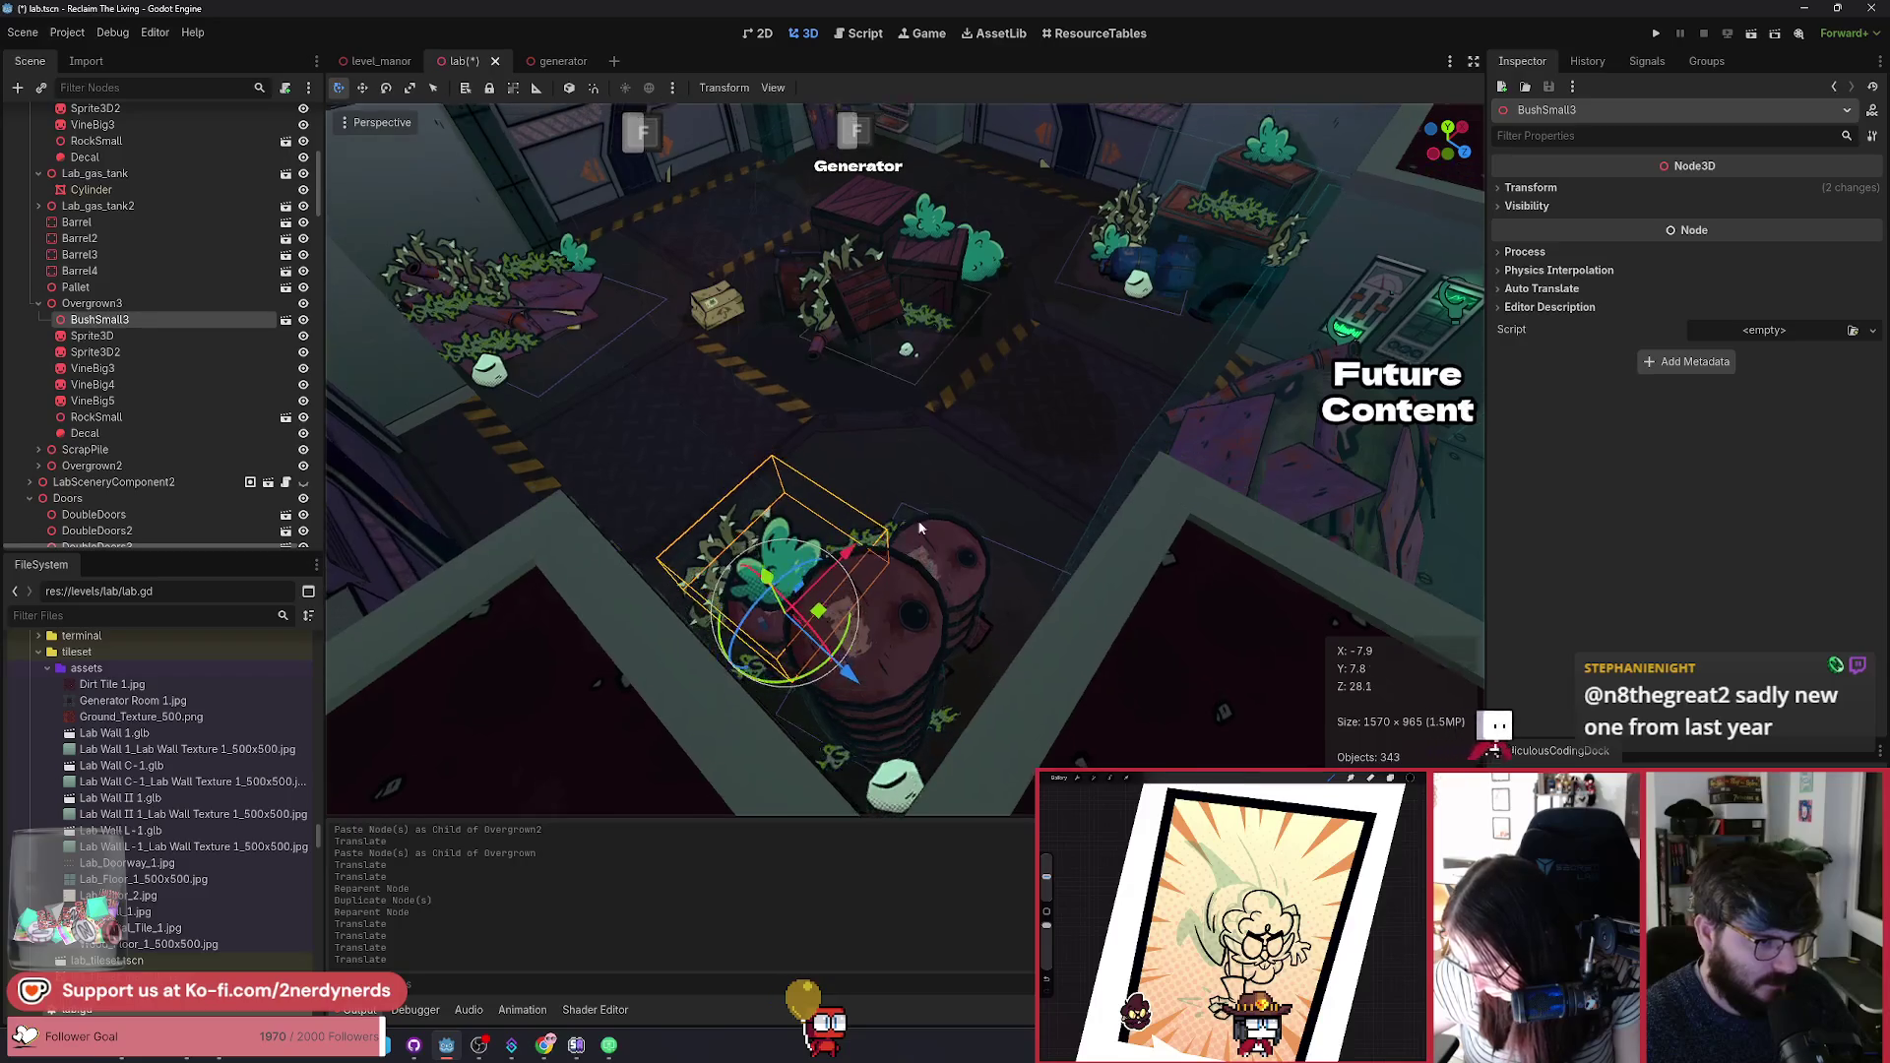
Step: Make two copies of VineBig5, raising one and sliding the other across the floor
click(950, 725)
key(ctrl+d)
drag(901, 725, 864, 602)
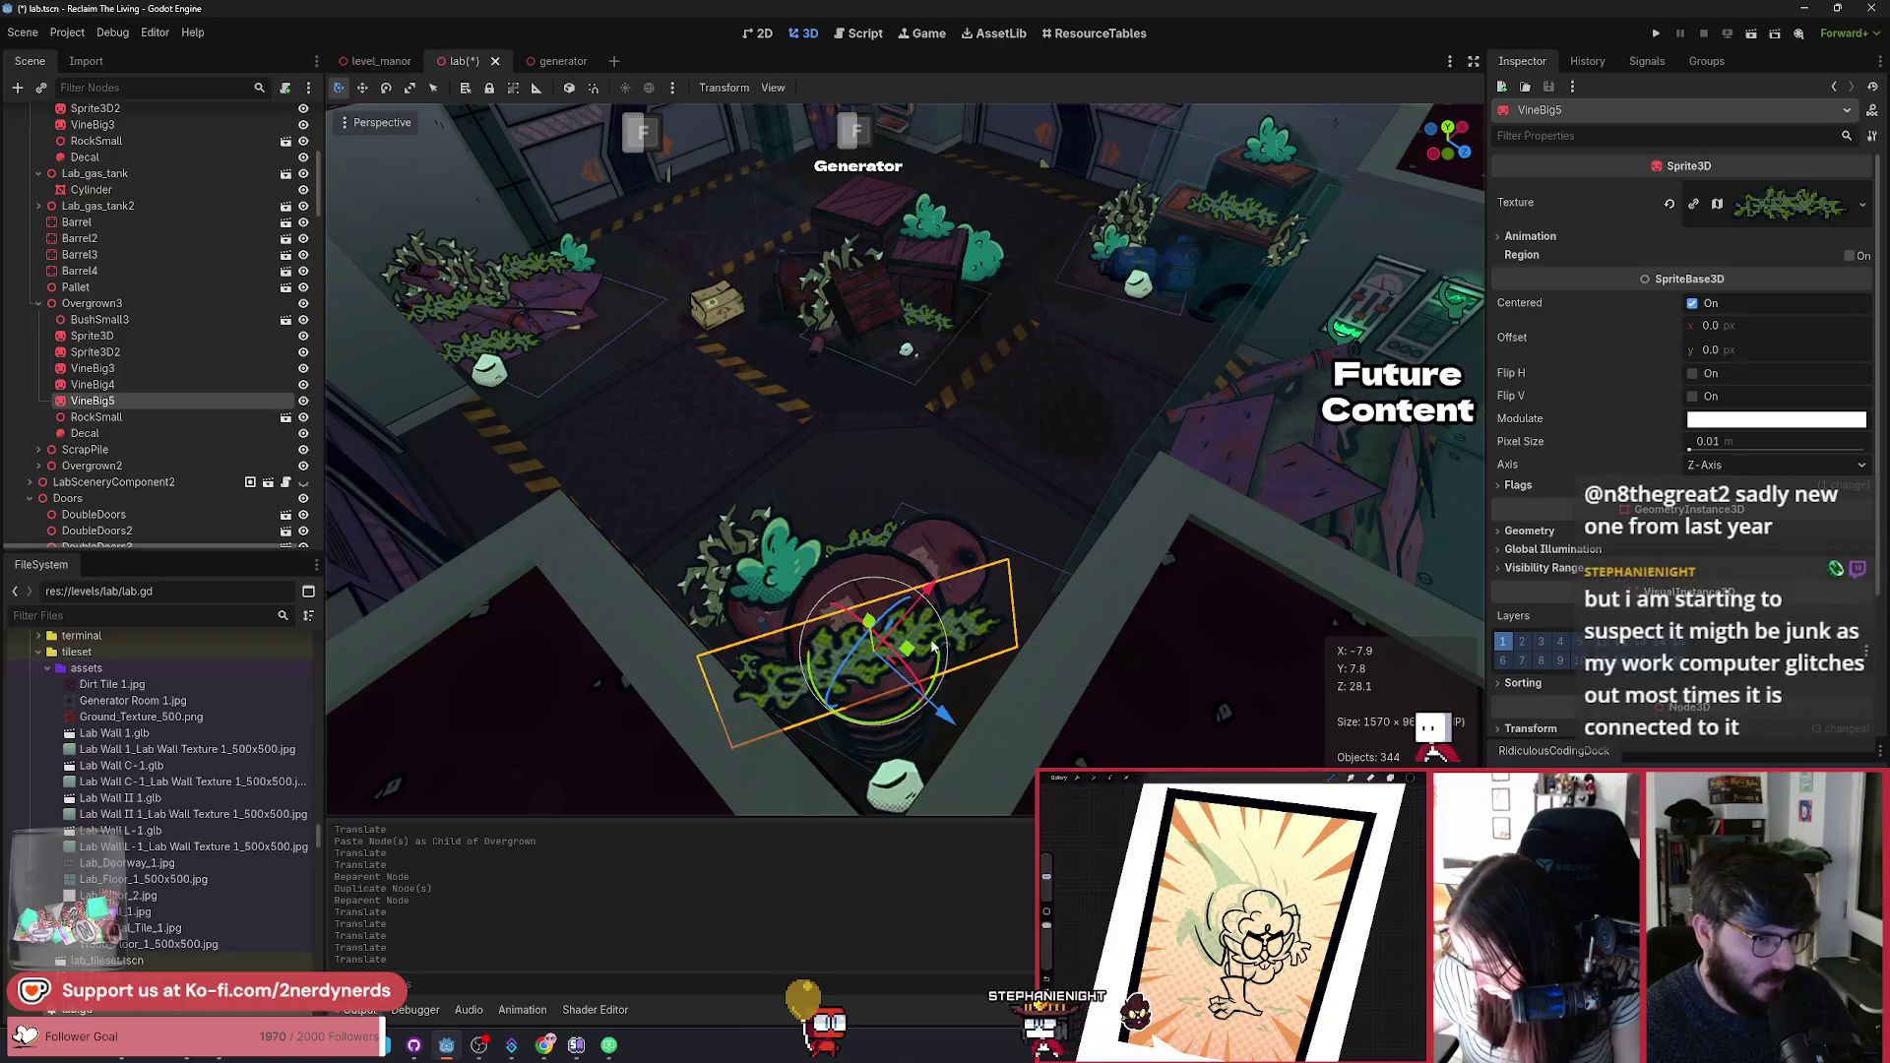
key(ctrl+d)
drag(915, 659, 923, 632)
click(1040, 596)
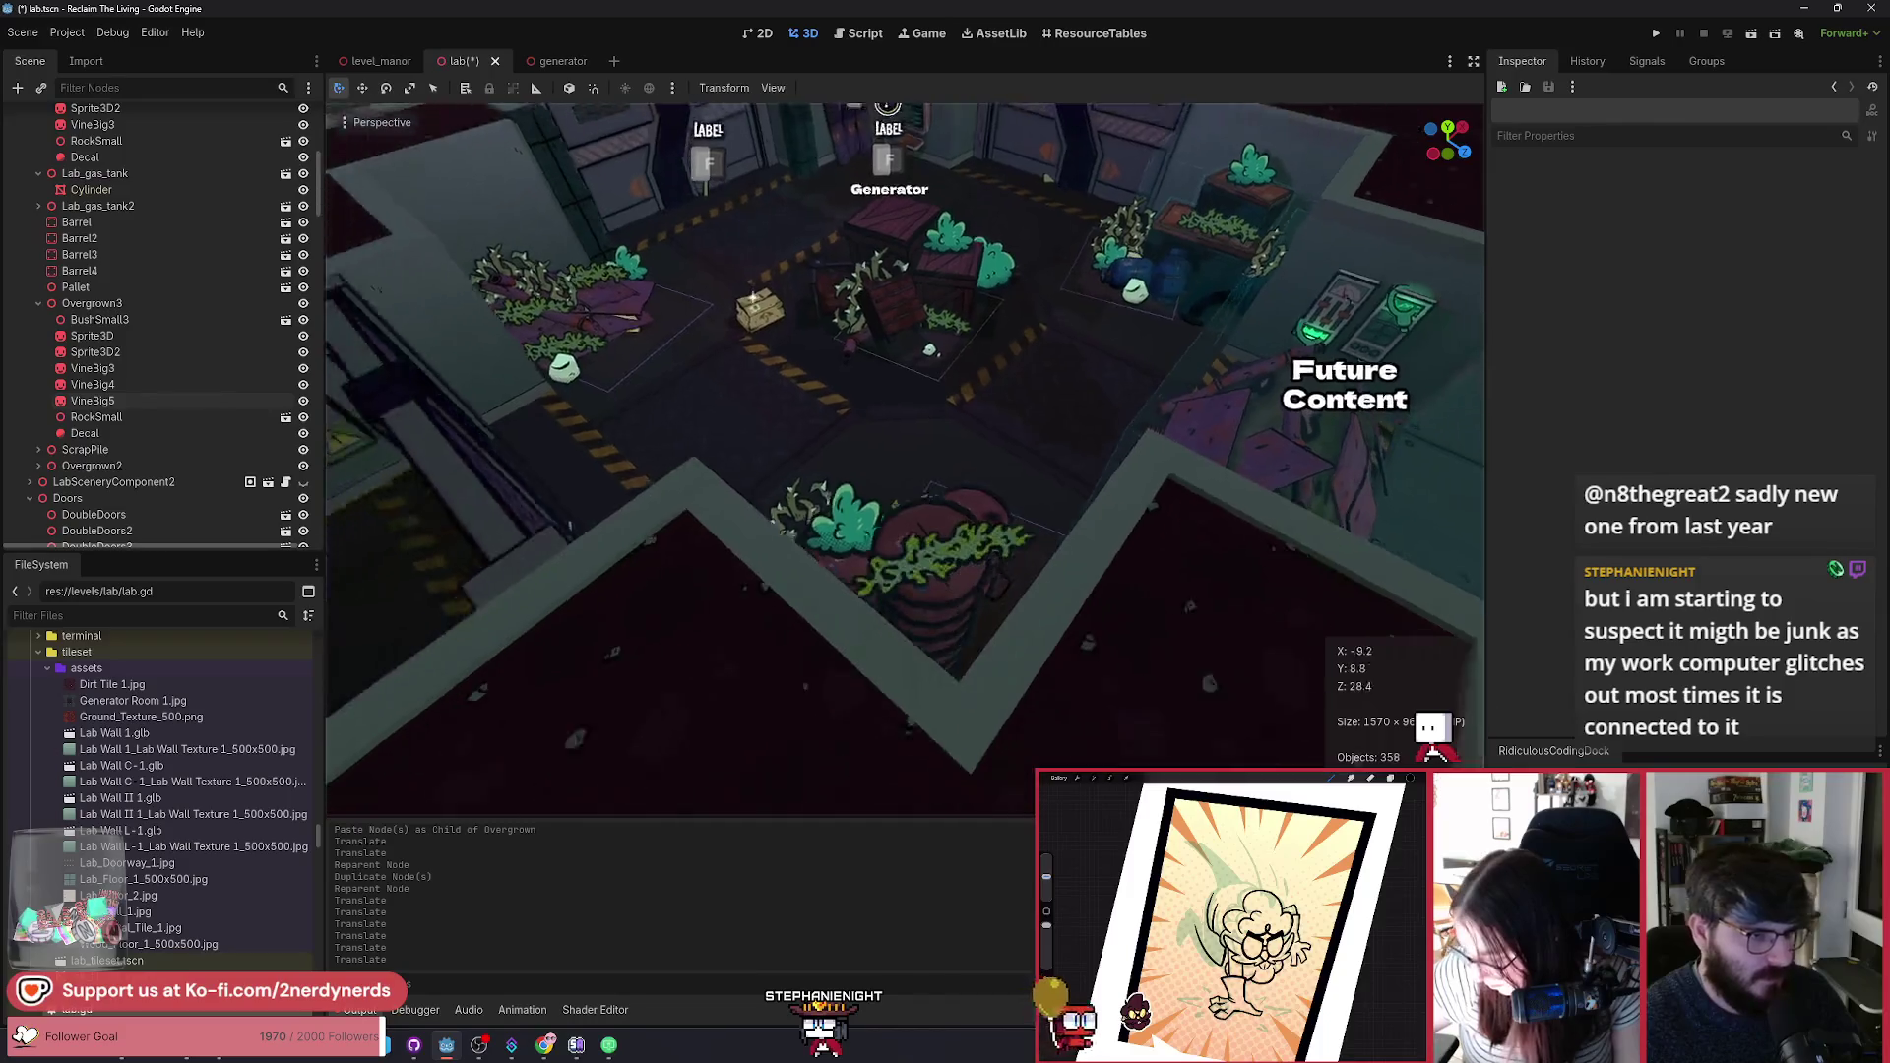
Step: Rotate the Sprite3D vine so it drapes differently over the barrel
click(729, 534)
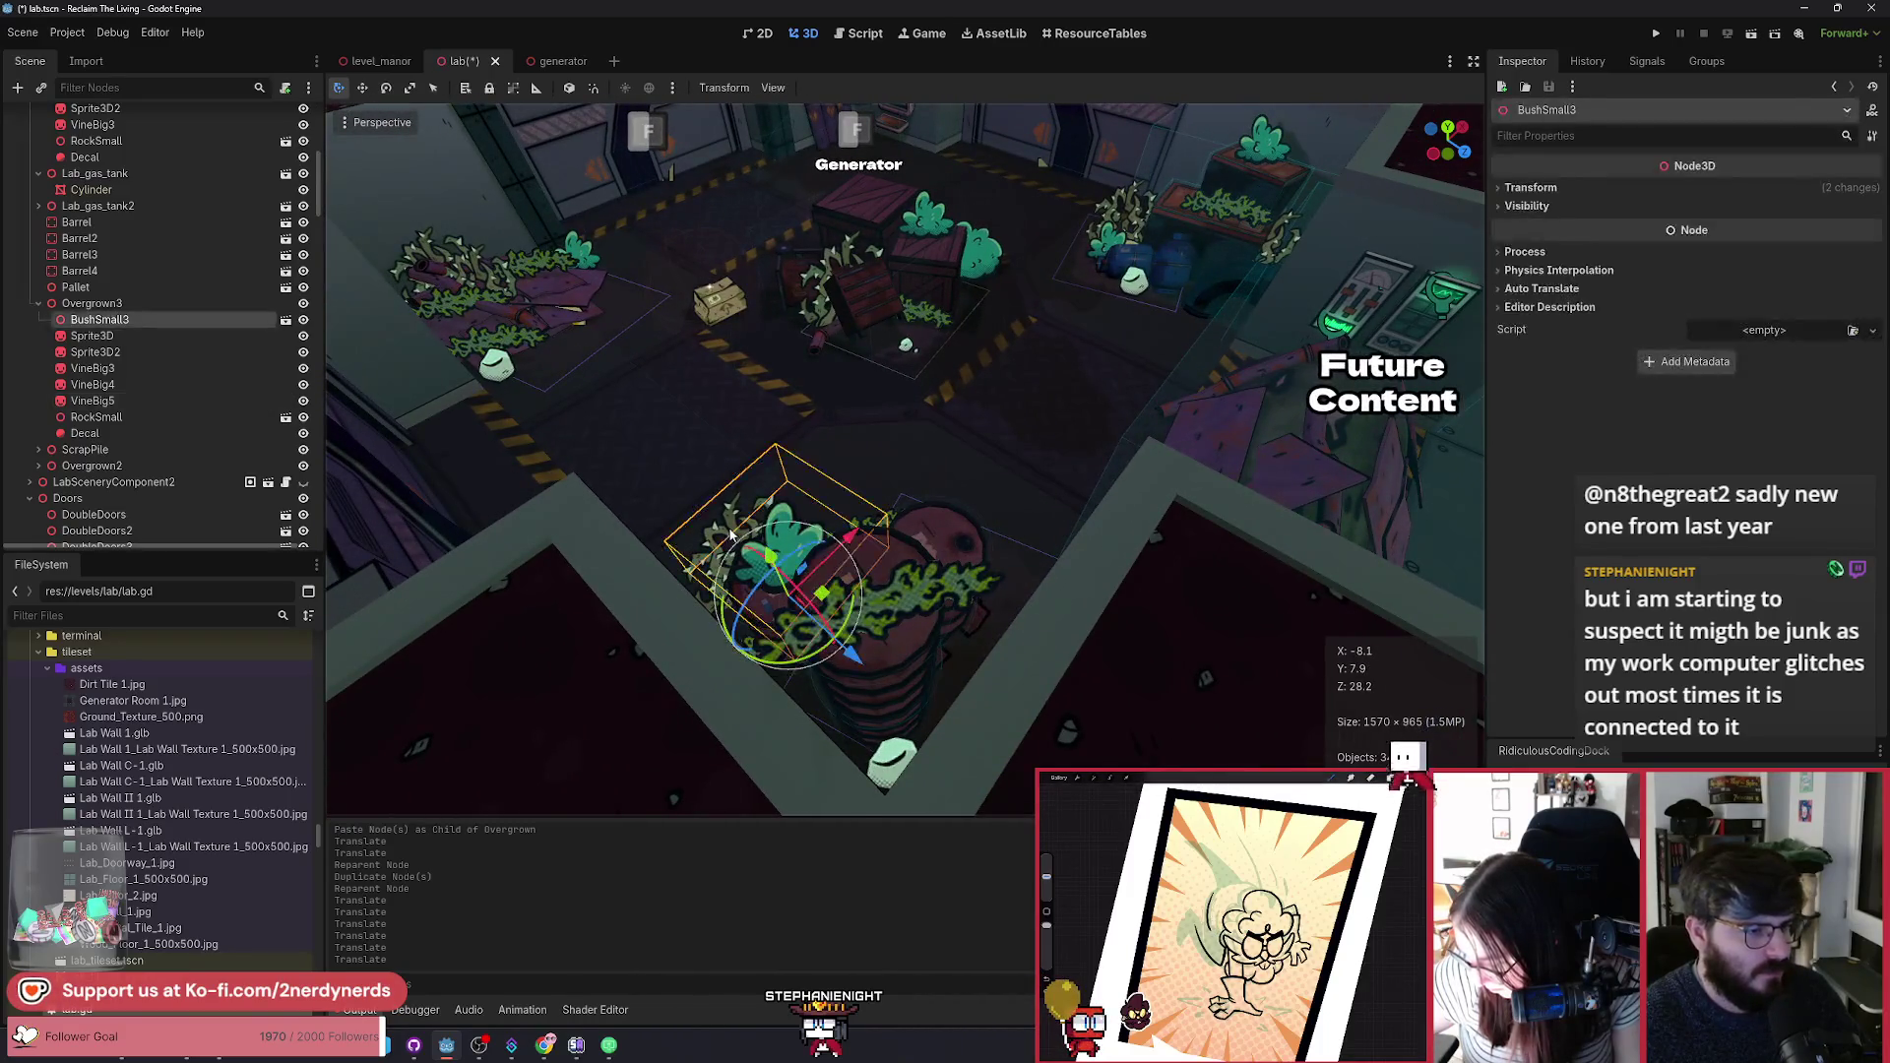
click(138, 366)
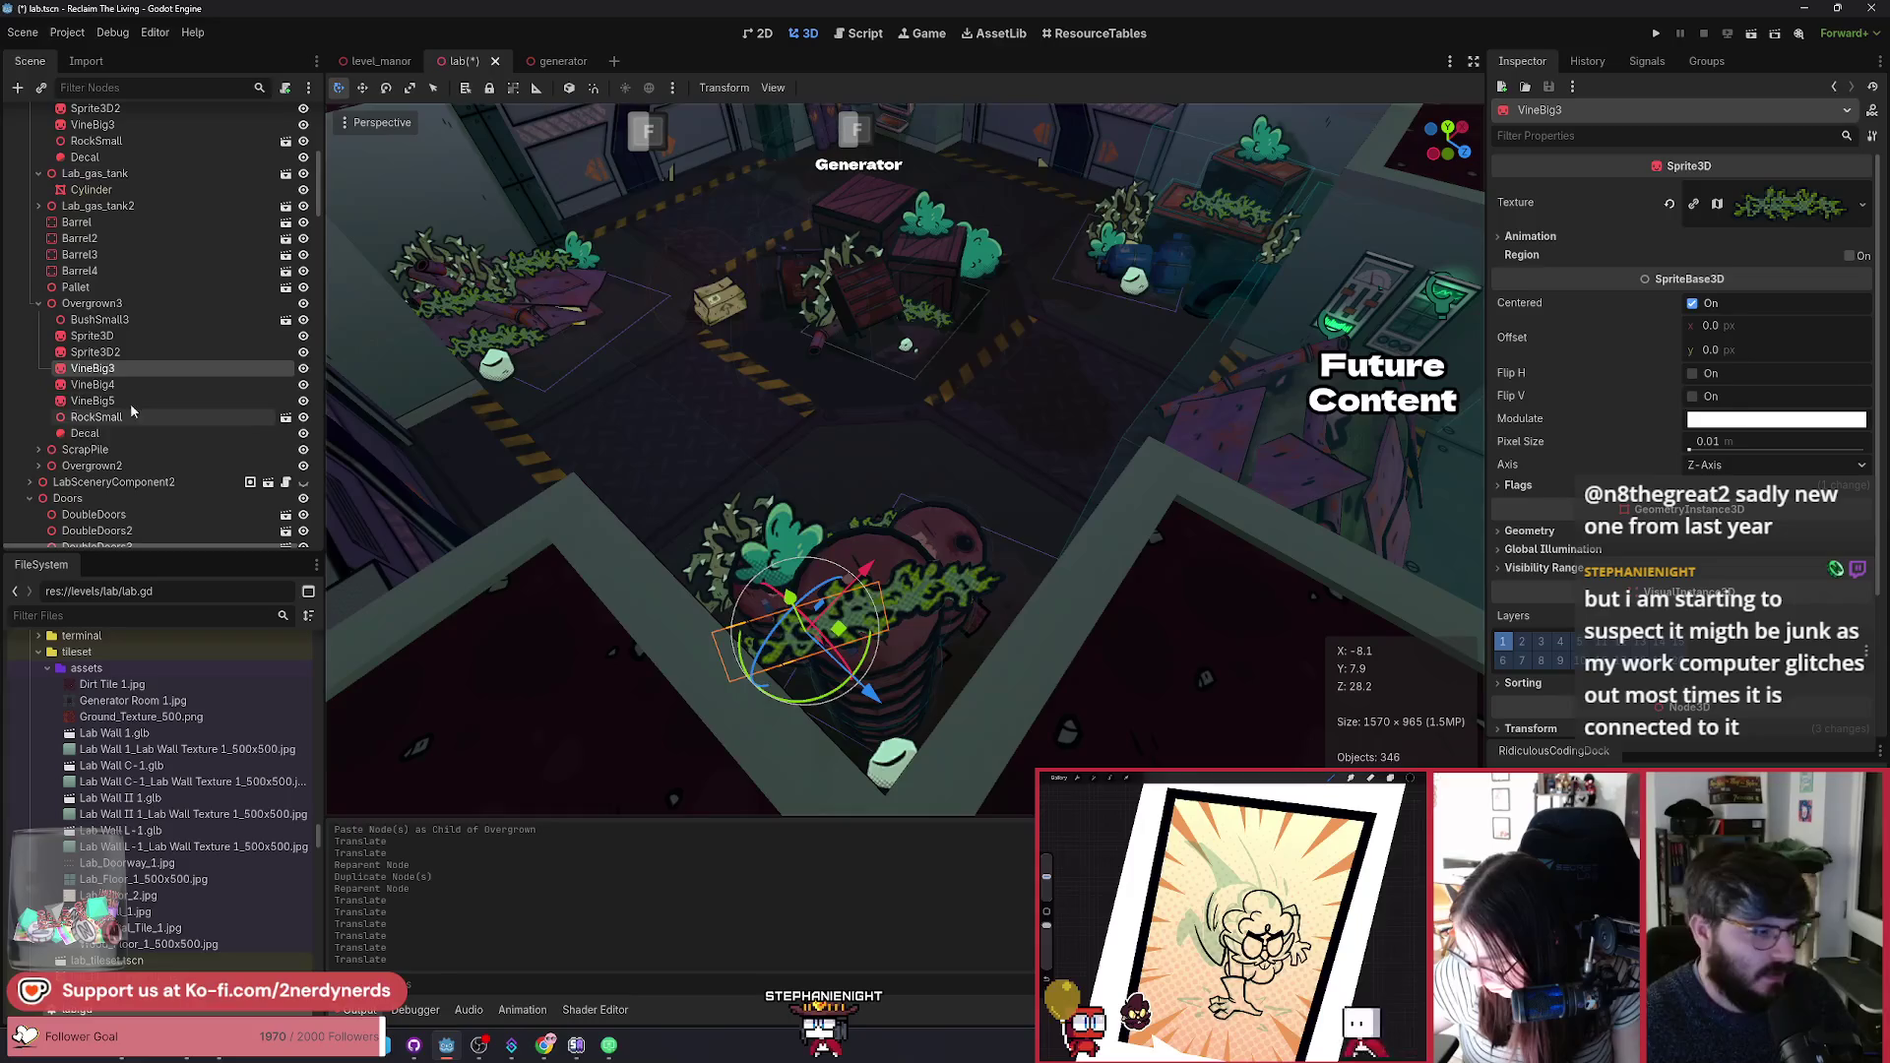
click(116, 337)
mouse_move(773, 606)
mouse_down()
mouse_move(802, 580)
mouse_move(777, 556)
mouse_up()
scroll(909, 703, down, 2)
Step: Move the Sprite3D2 vine up and to the right
scroll(909, 703, up, 2)
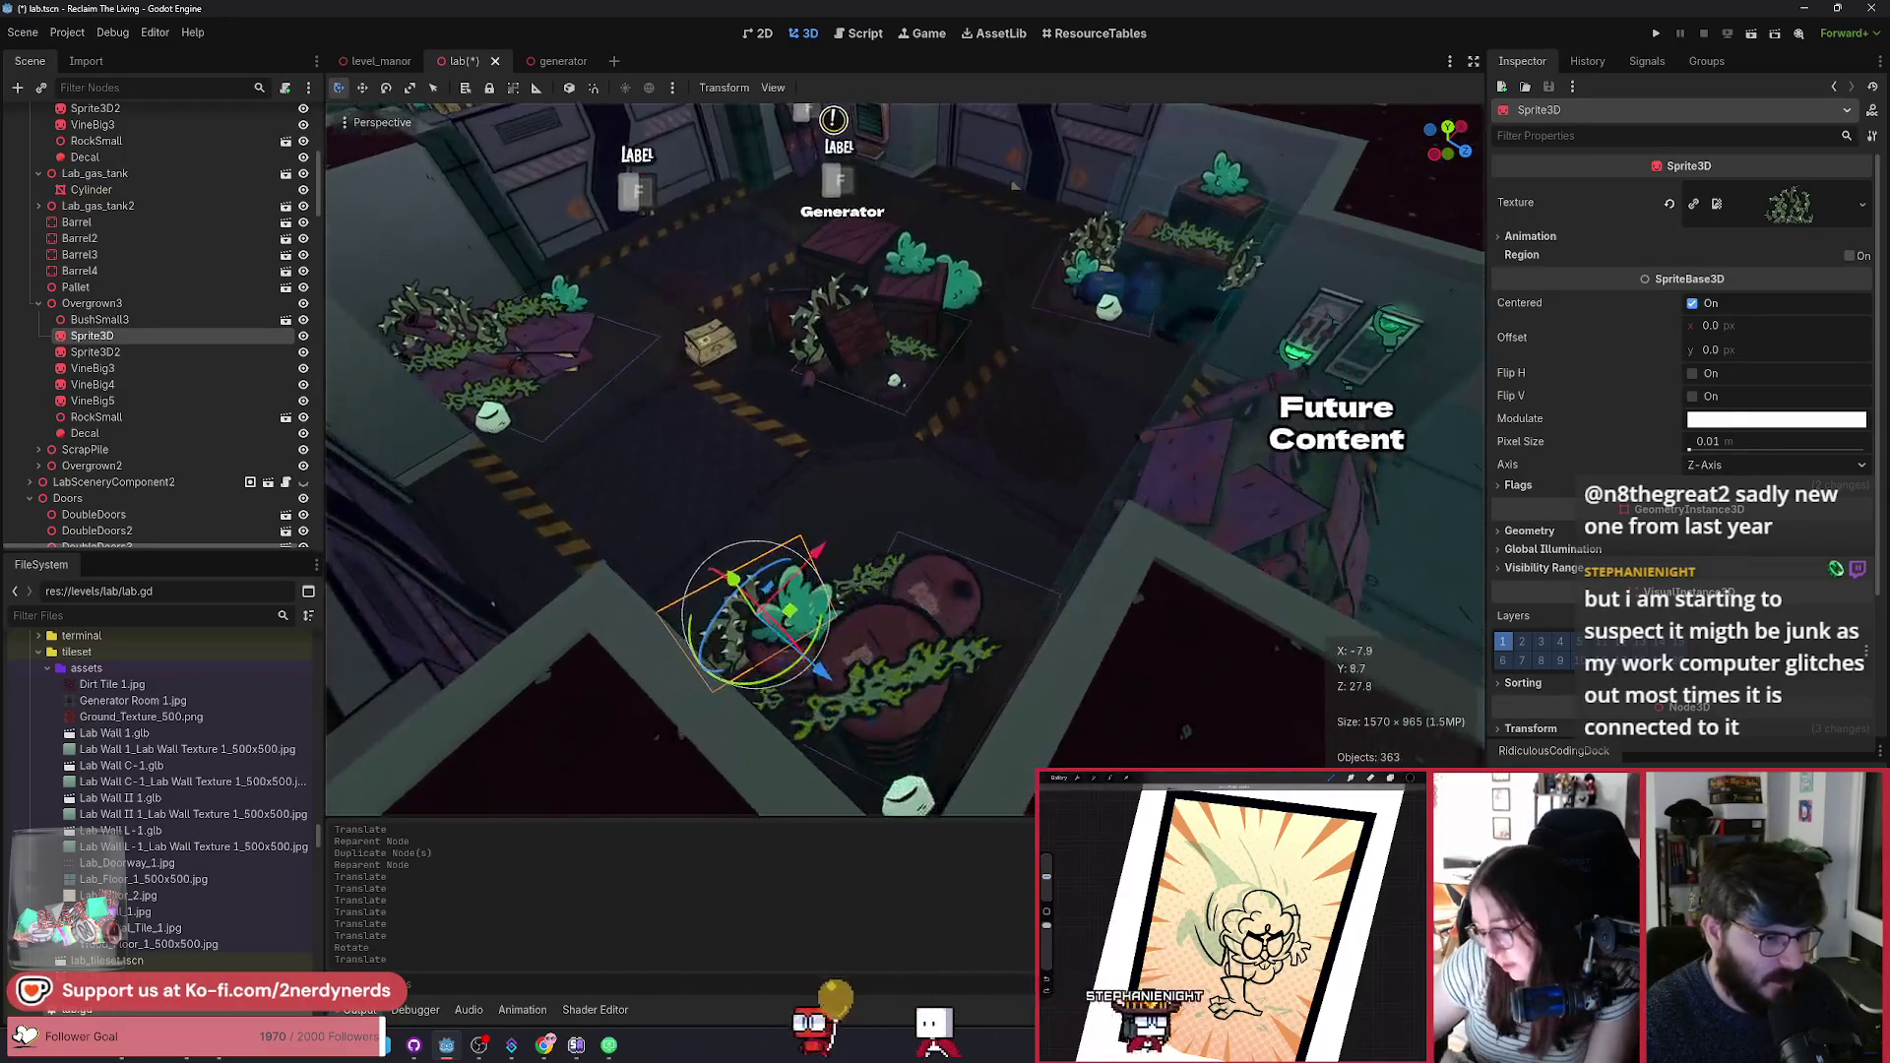
click(99, 352)
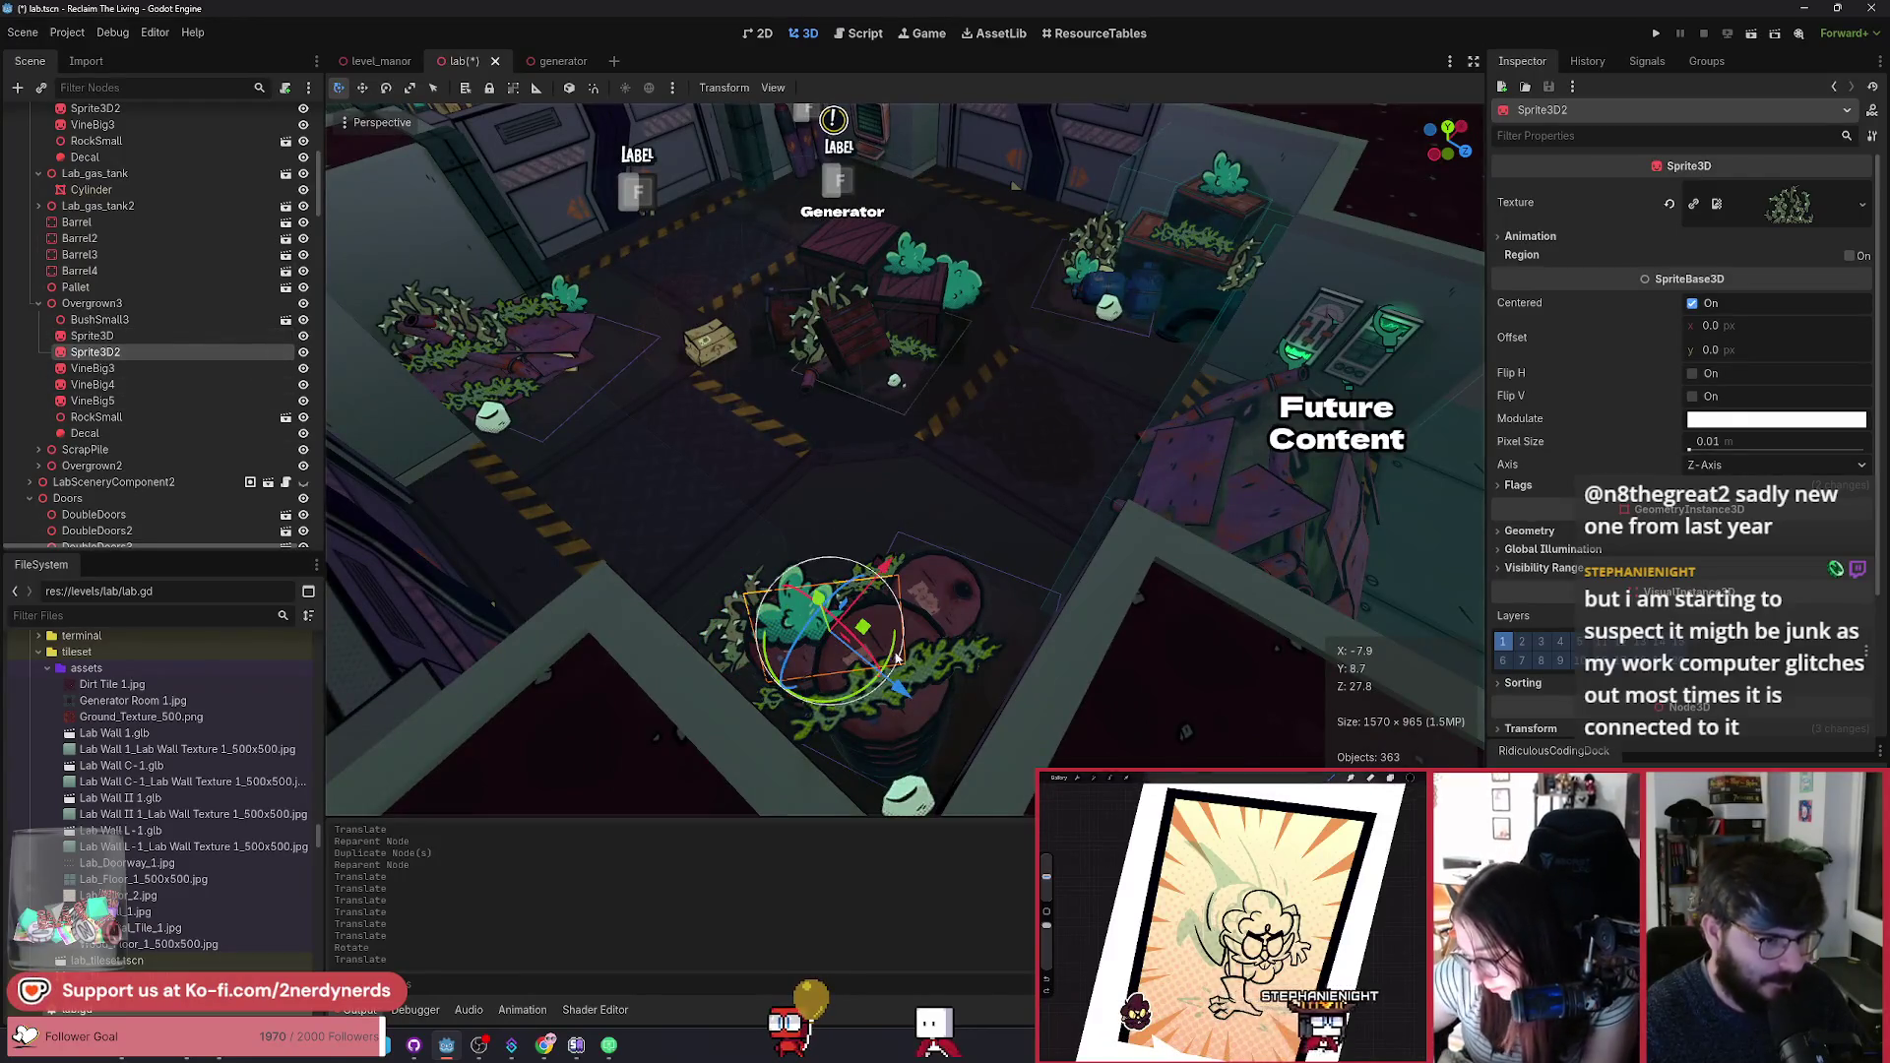
mouse_move(864, 628)
mouse_down()
mouse_move(906, 548)
mouse_move(970, 570)
mouse_move(907, 633)
mouse_move(938, 540)
mouse_move(992, 604)
mouse_up()
click(992, 603)
scroll(992, 603, down, 2)
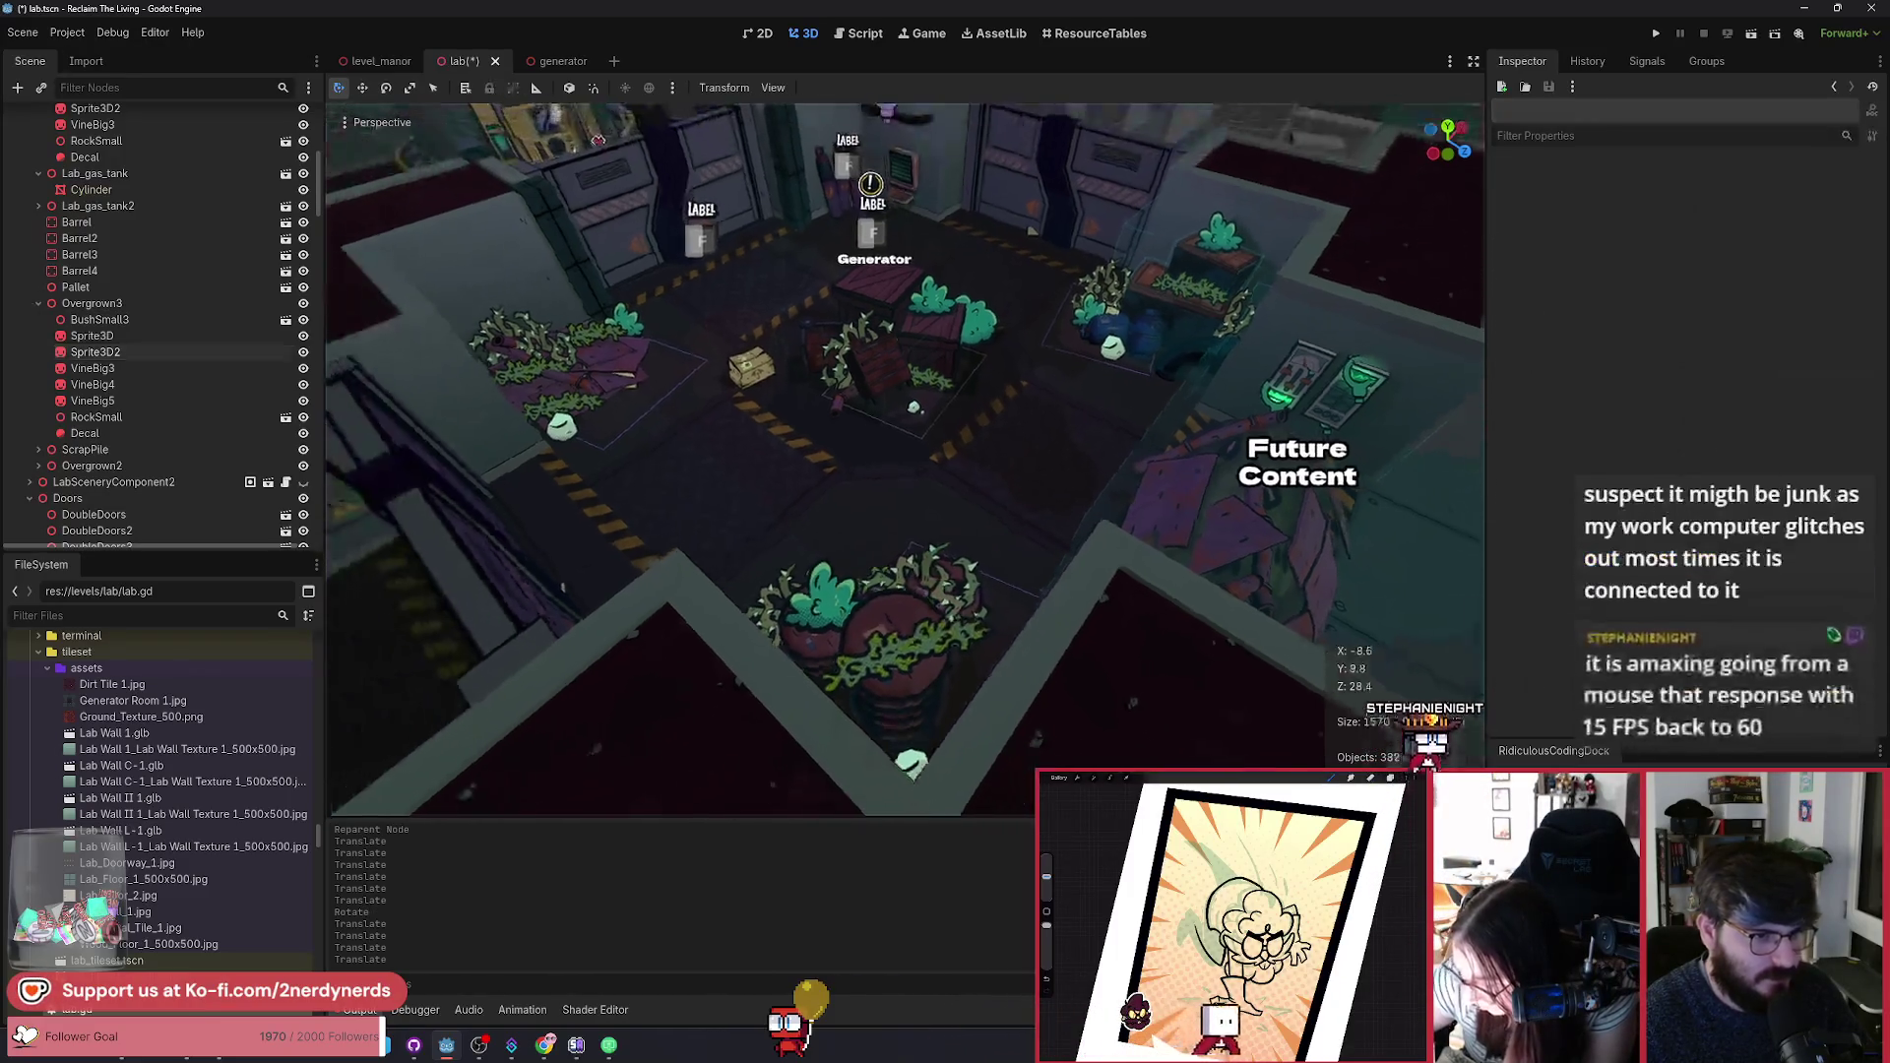
Step: Duplicate the barrel vine as VineBig6, rotate it, and lower it over the barrel
click(924, 635)
key(ctrl+d)
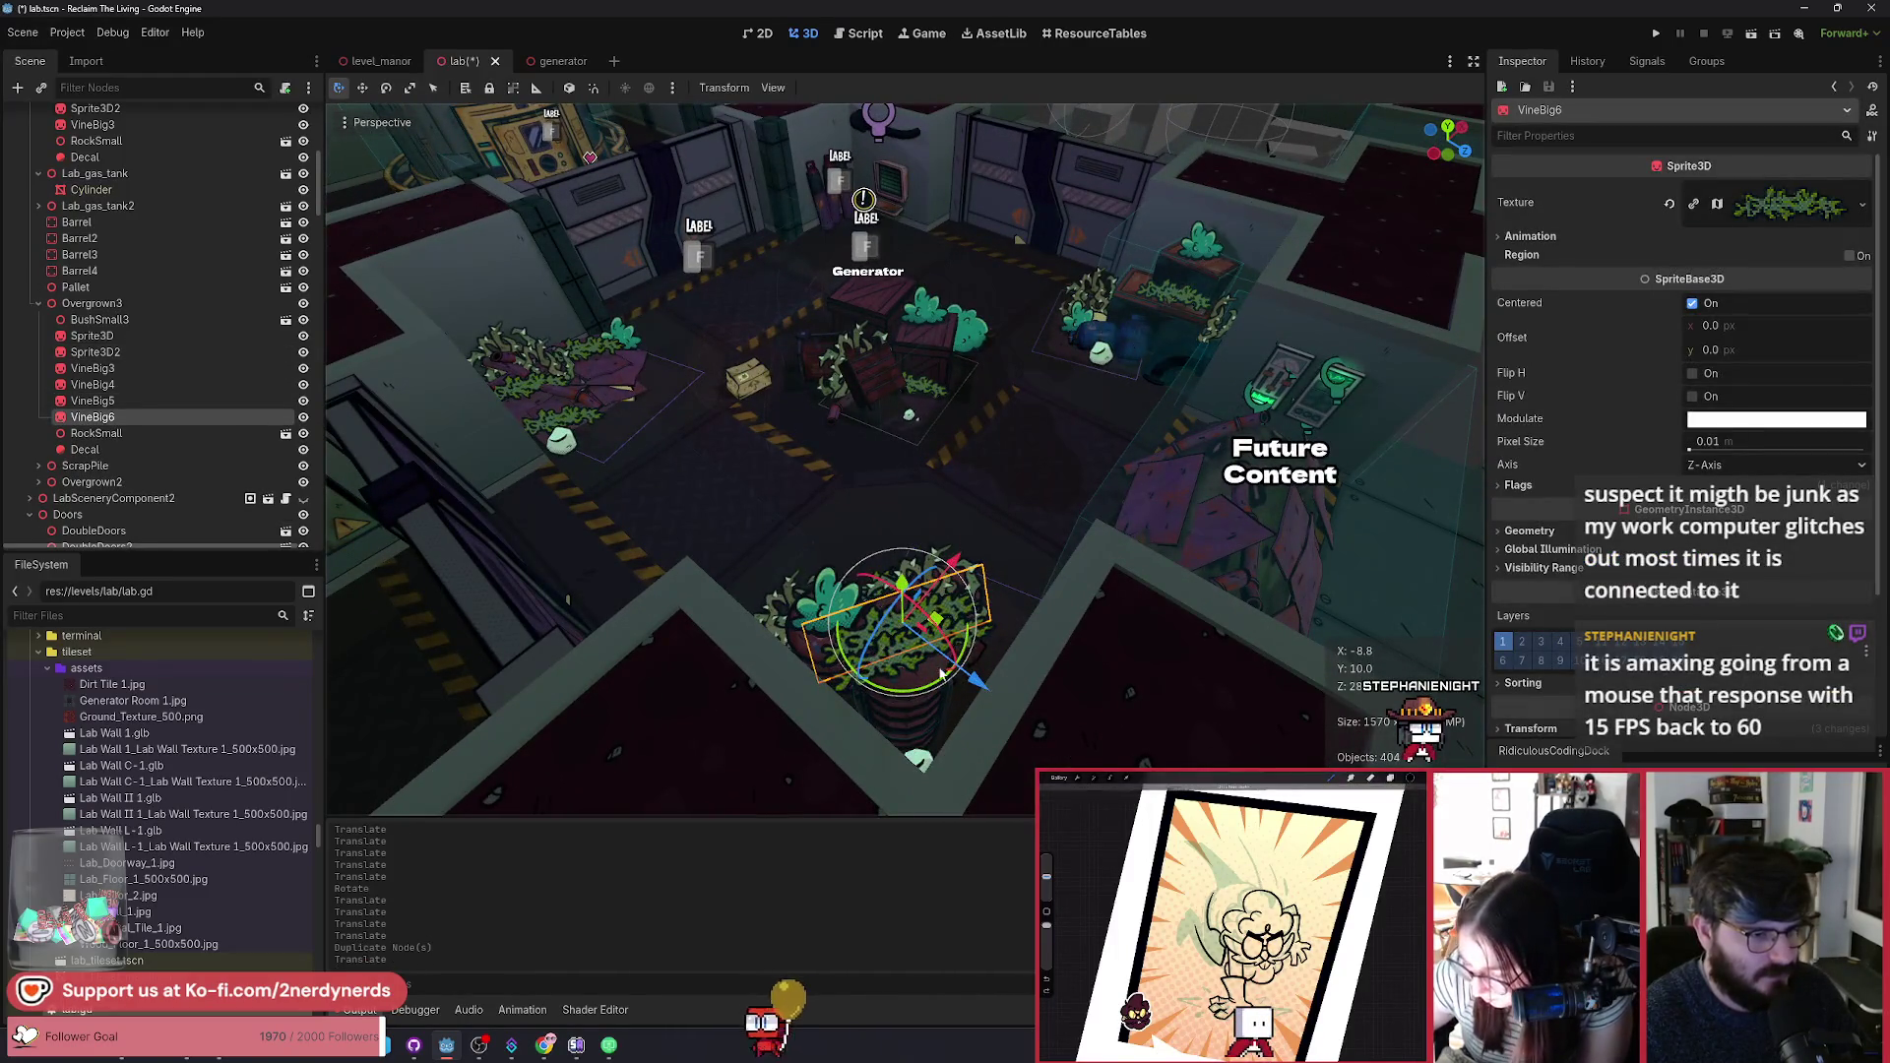
drag(940, 672, 935, 617)
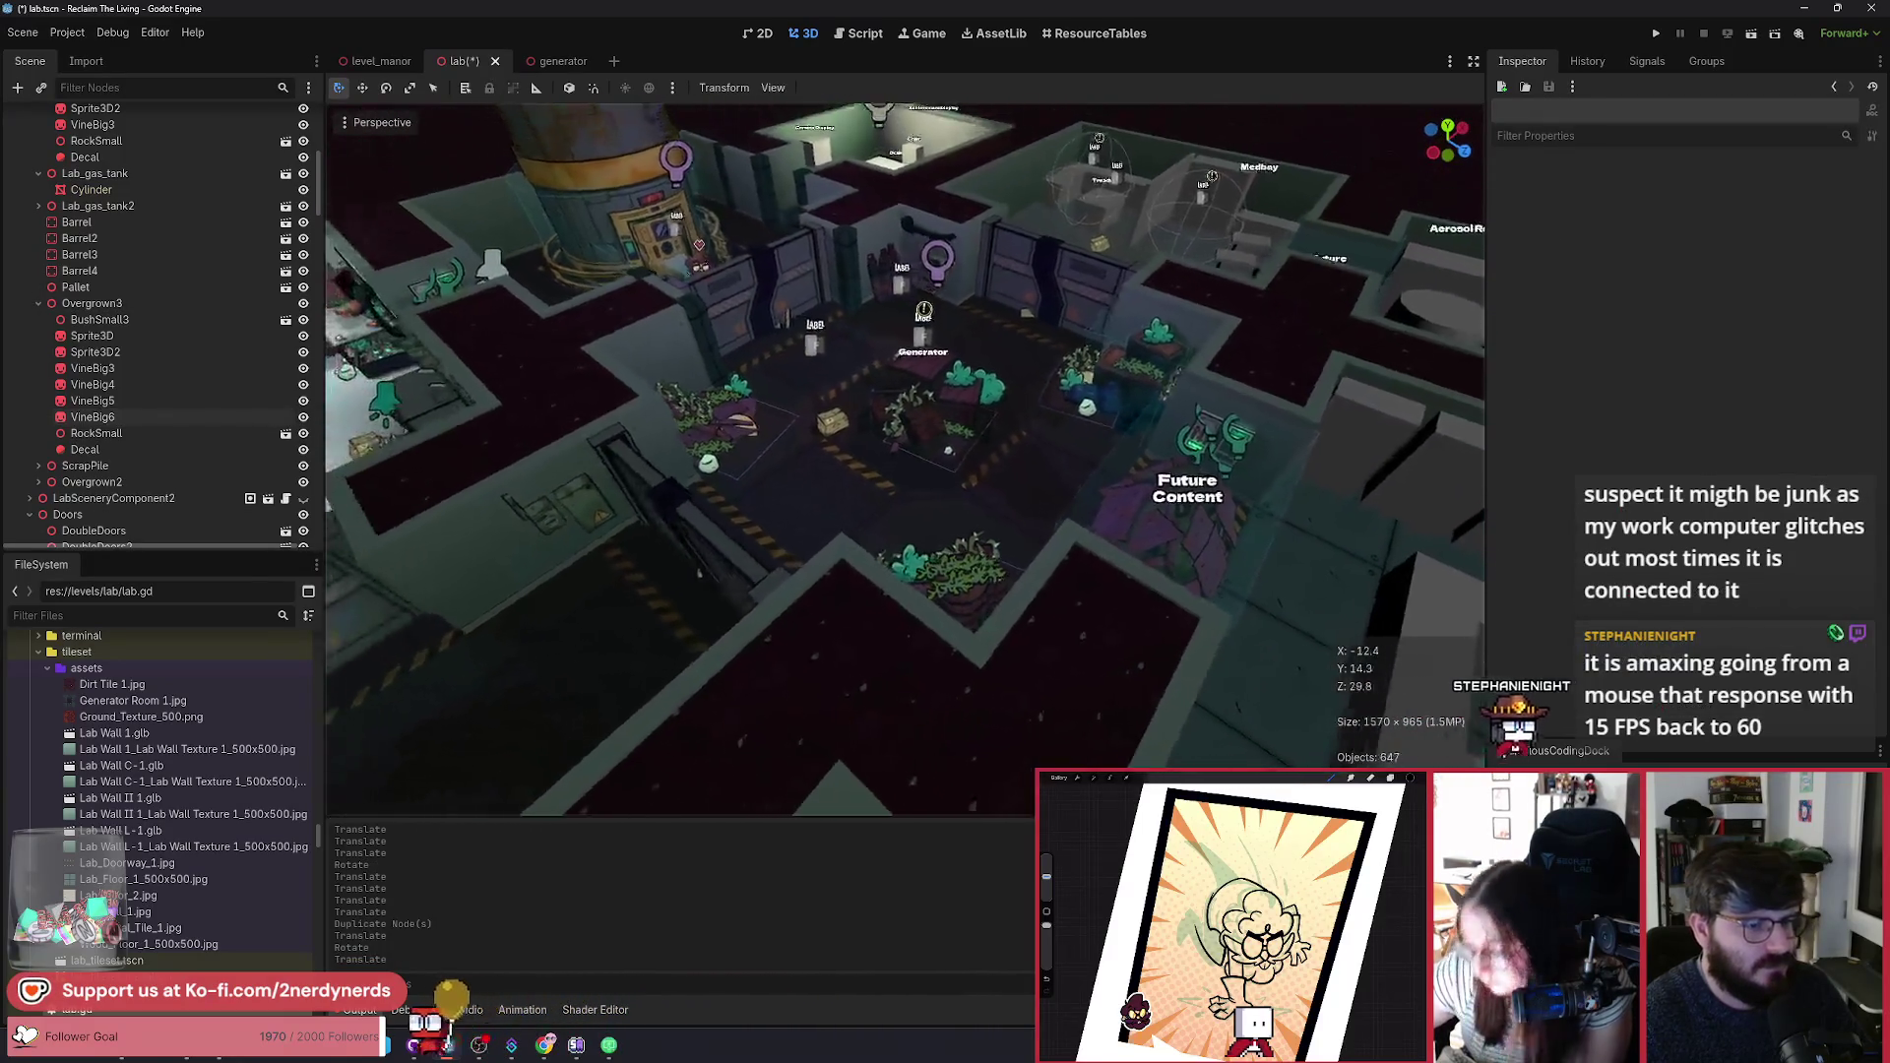
scroll(1007, 663, up, 3)
click(929, 628)
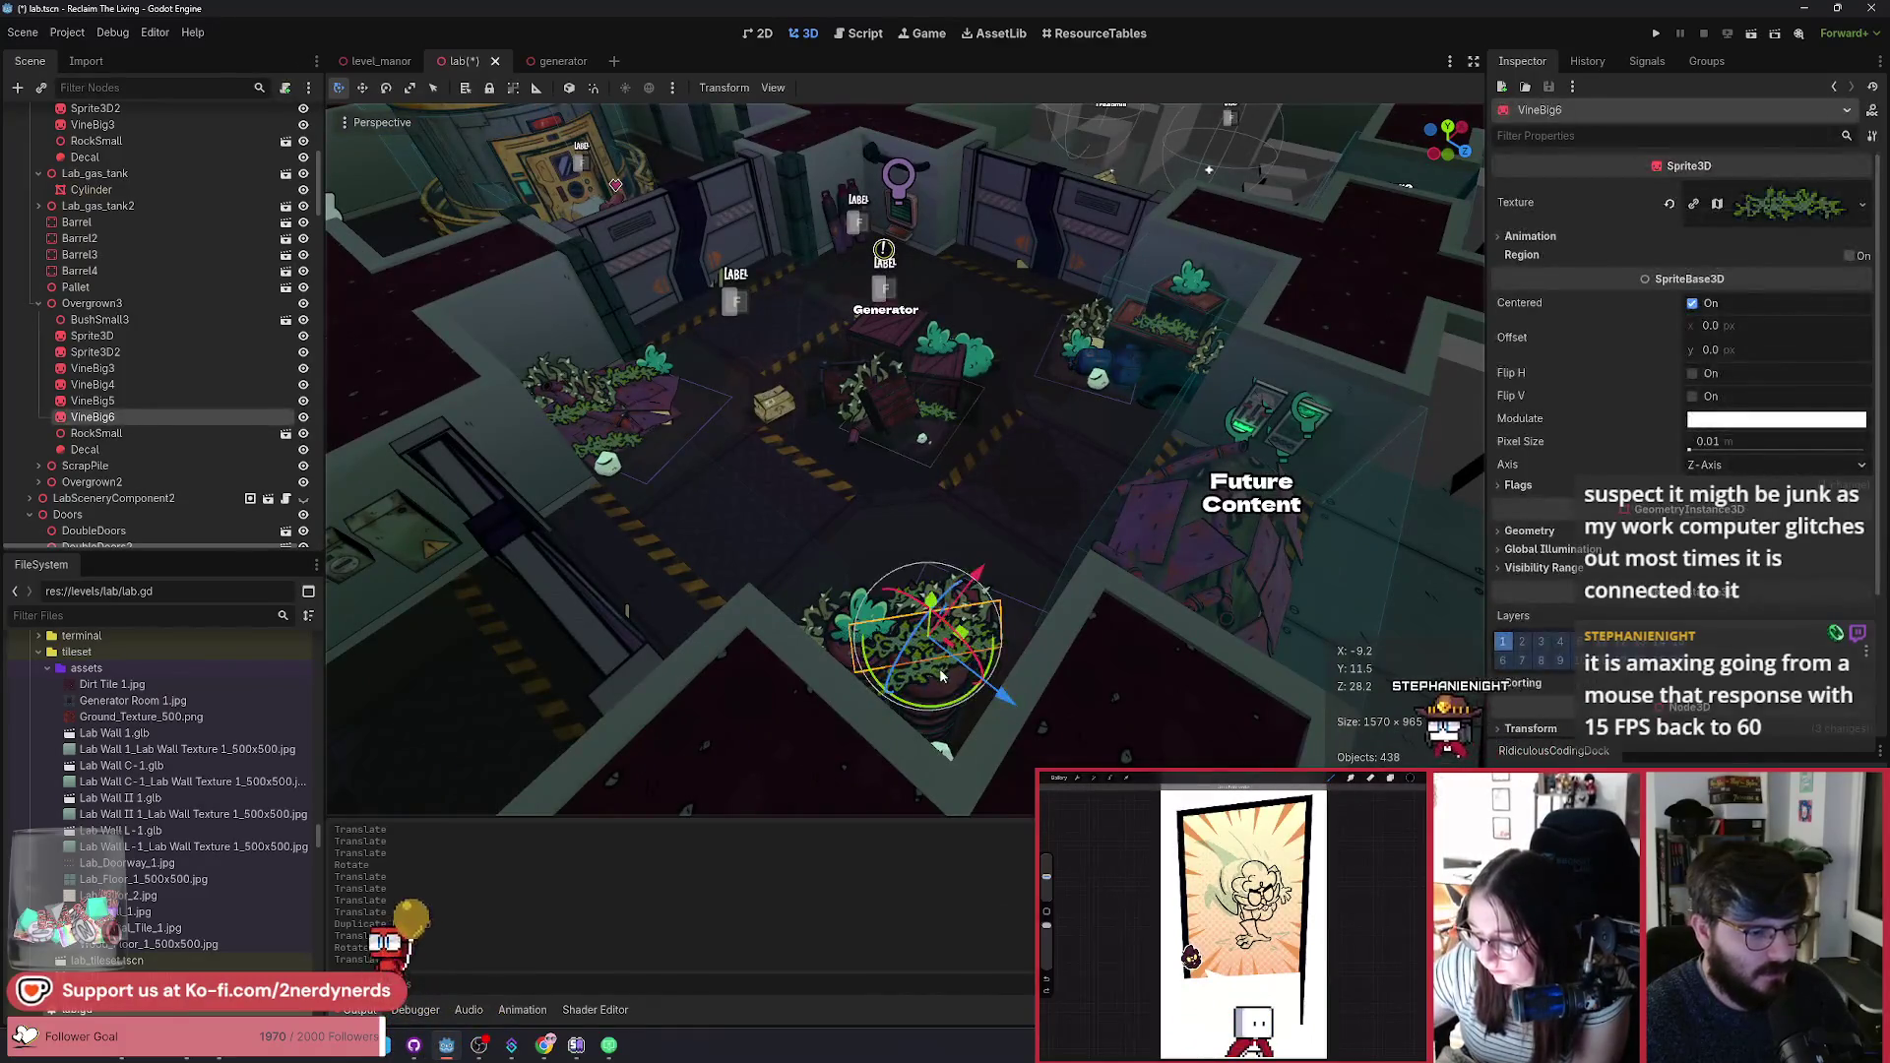
scroll(935, 675, up, 2)
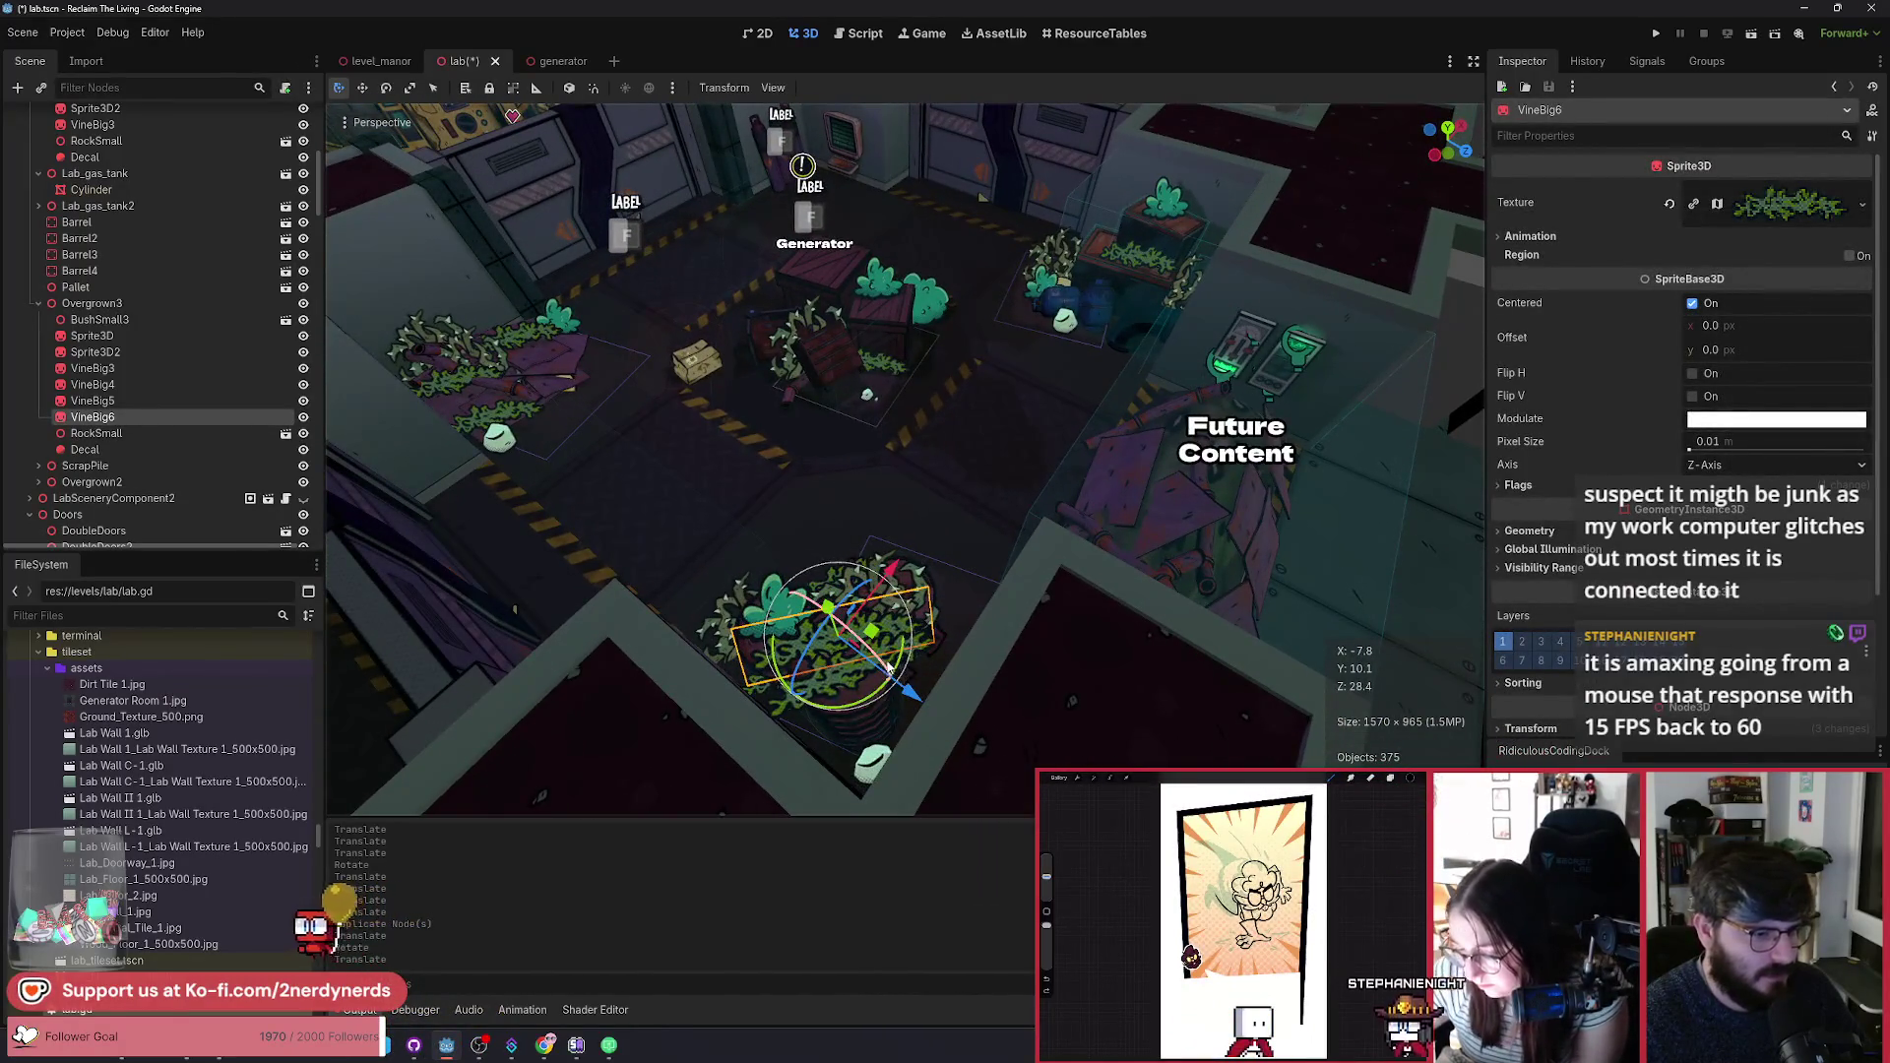
mouse_move(889, 667)
mouse_down()
mouse_move(846, 635)
mouse_move(843, 758)
mouse_move(864, 763)
mouse_move(858, 746)
mouse_up()
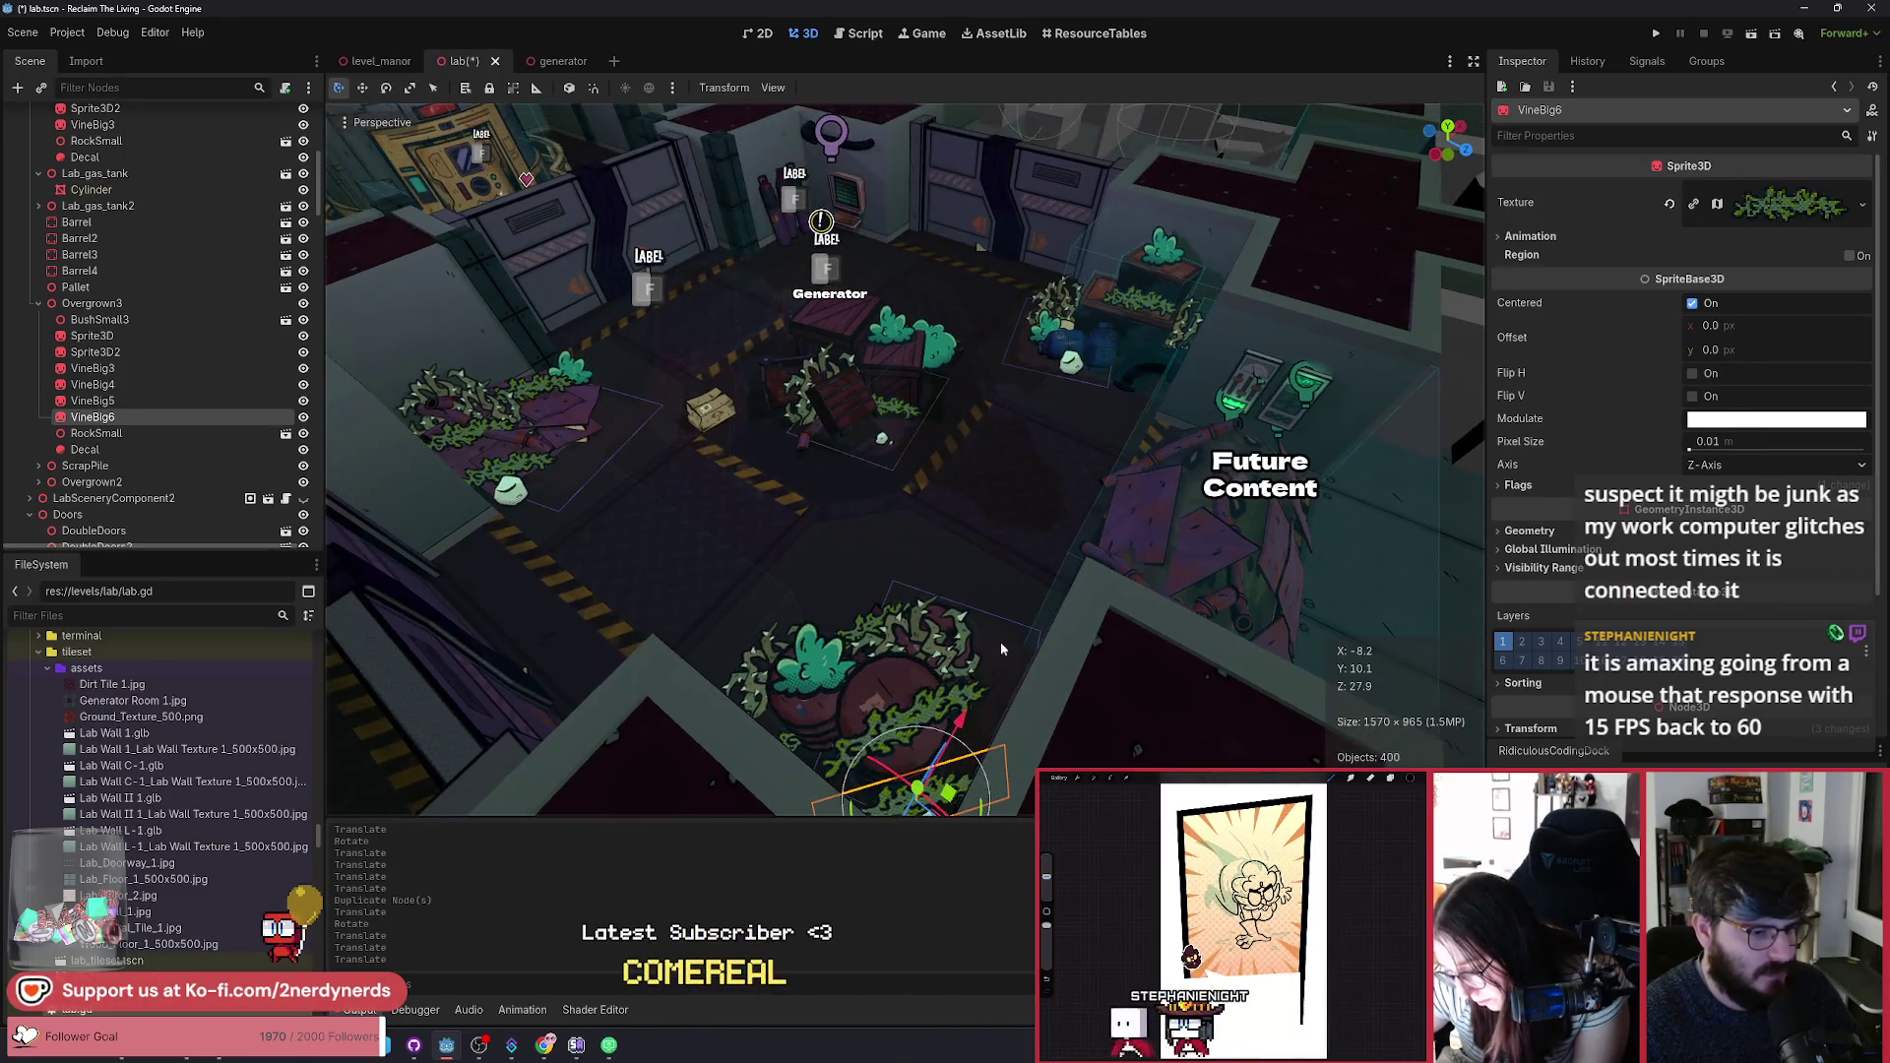
Step: Delete the vine draped over the barrel
click(1000, 648)
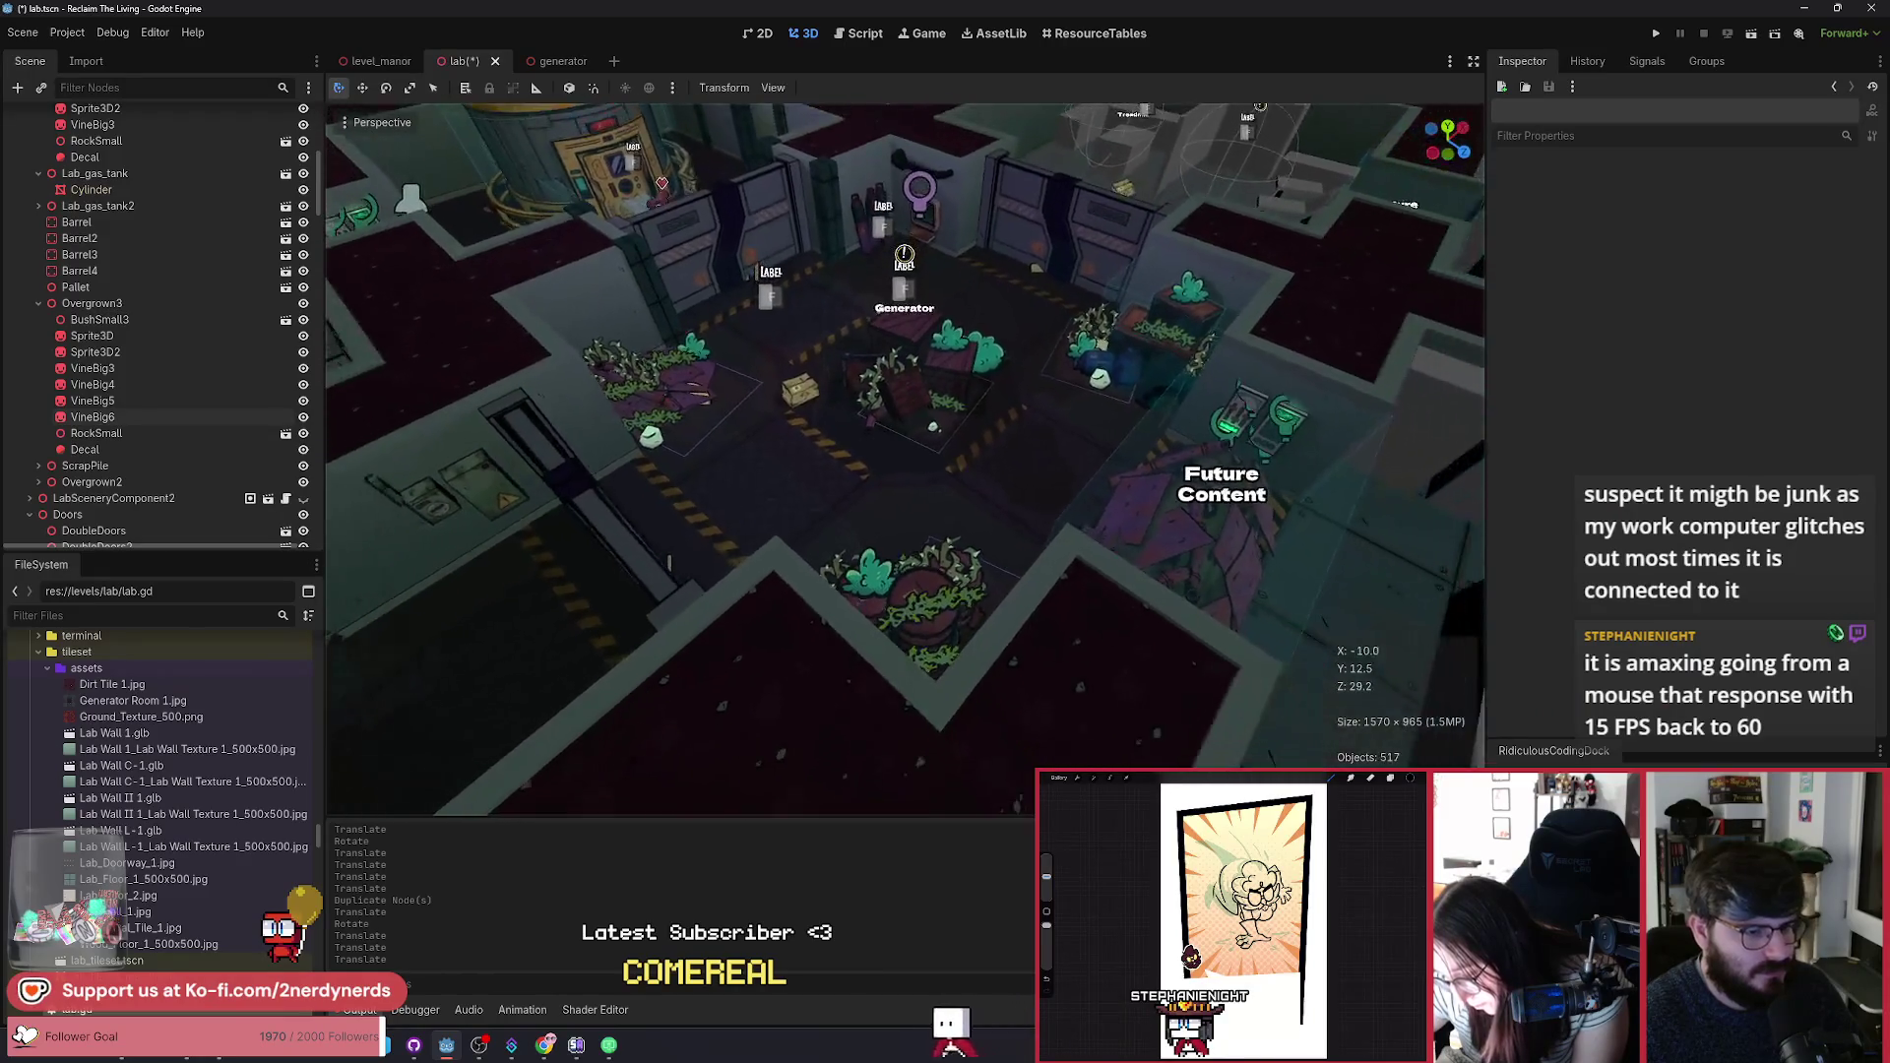
key(w)
click(909, 602)
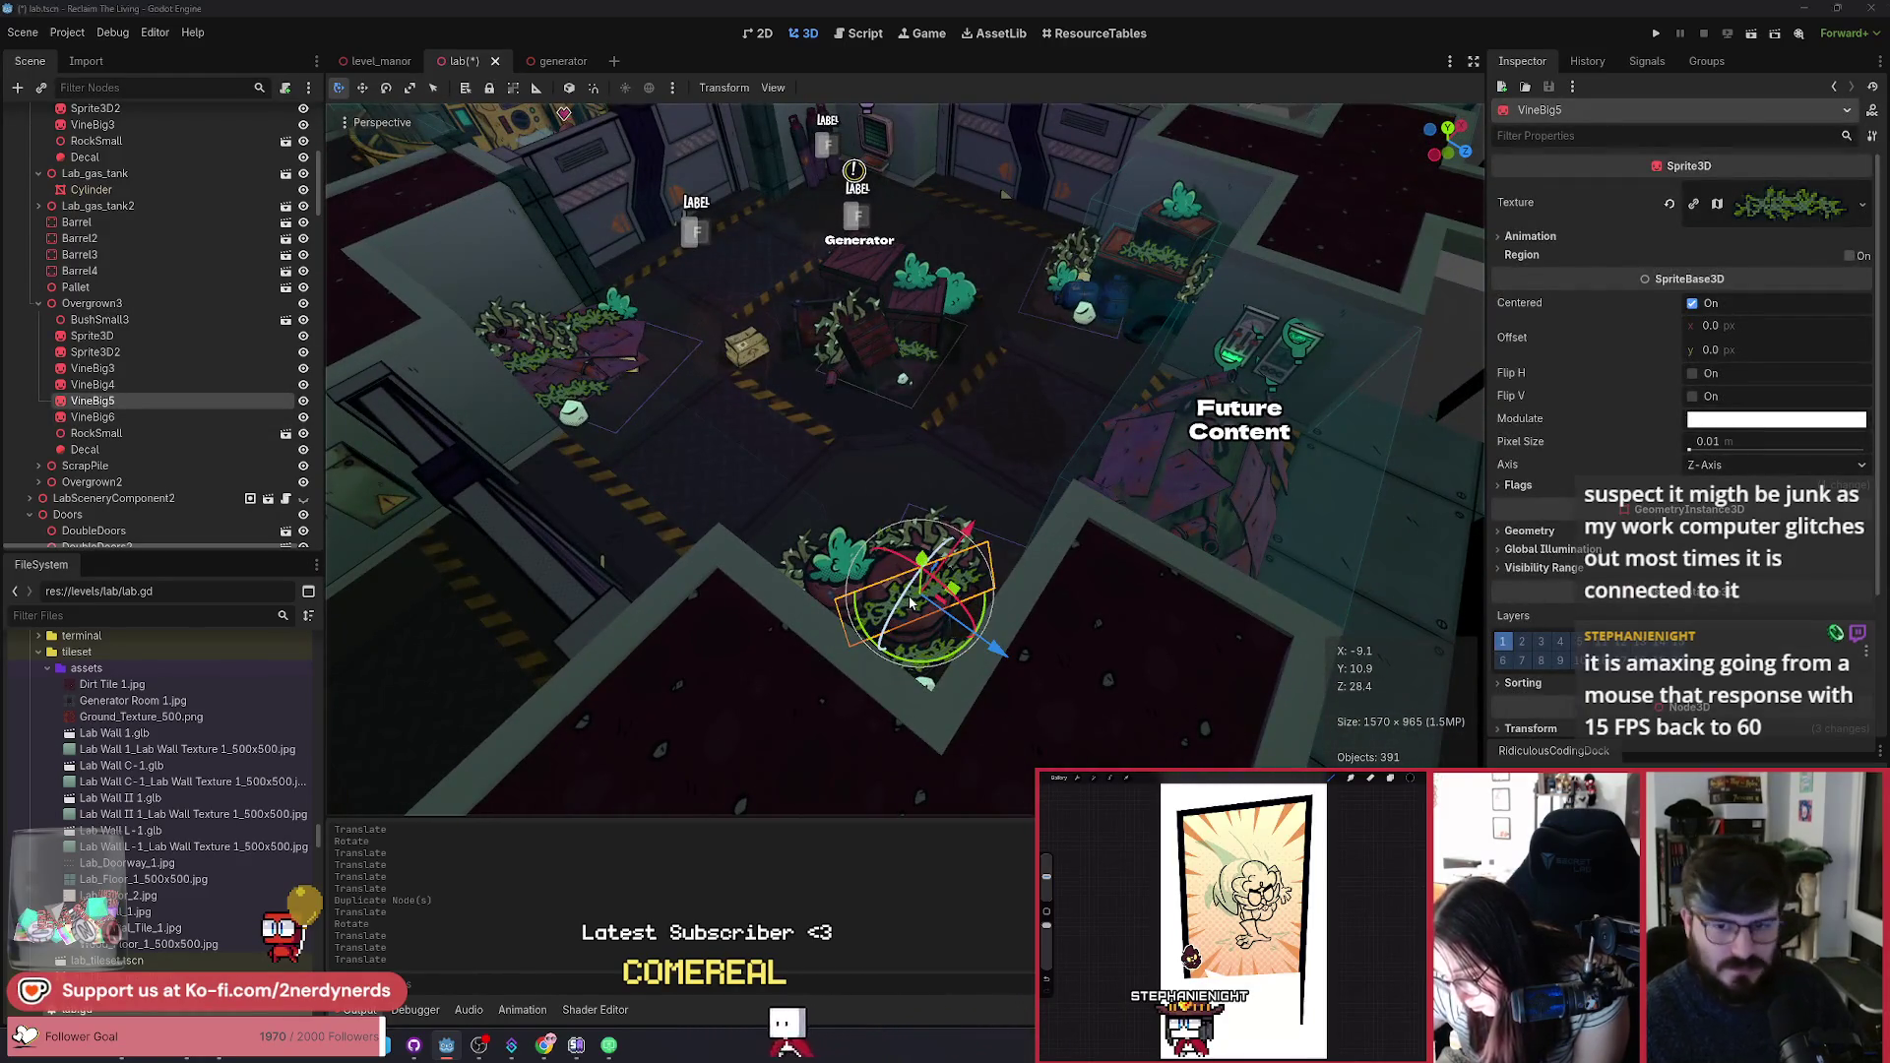
key(Delete)
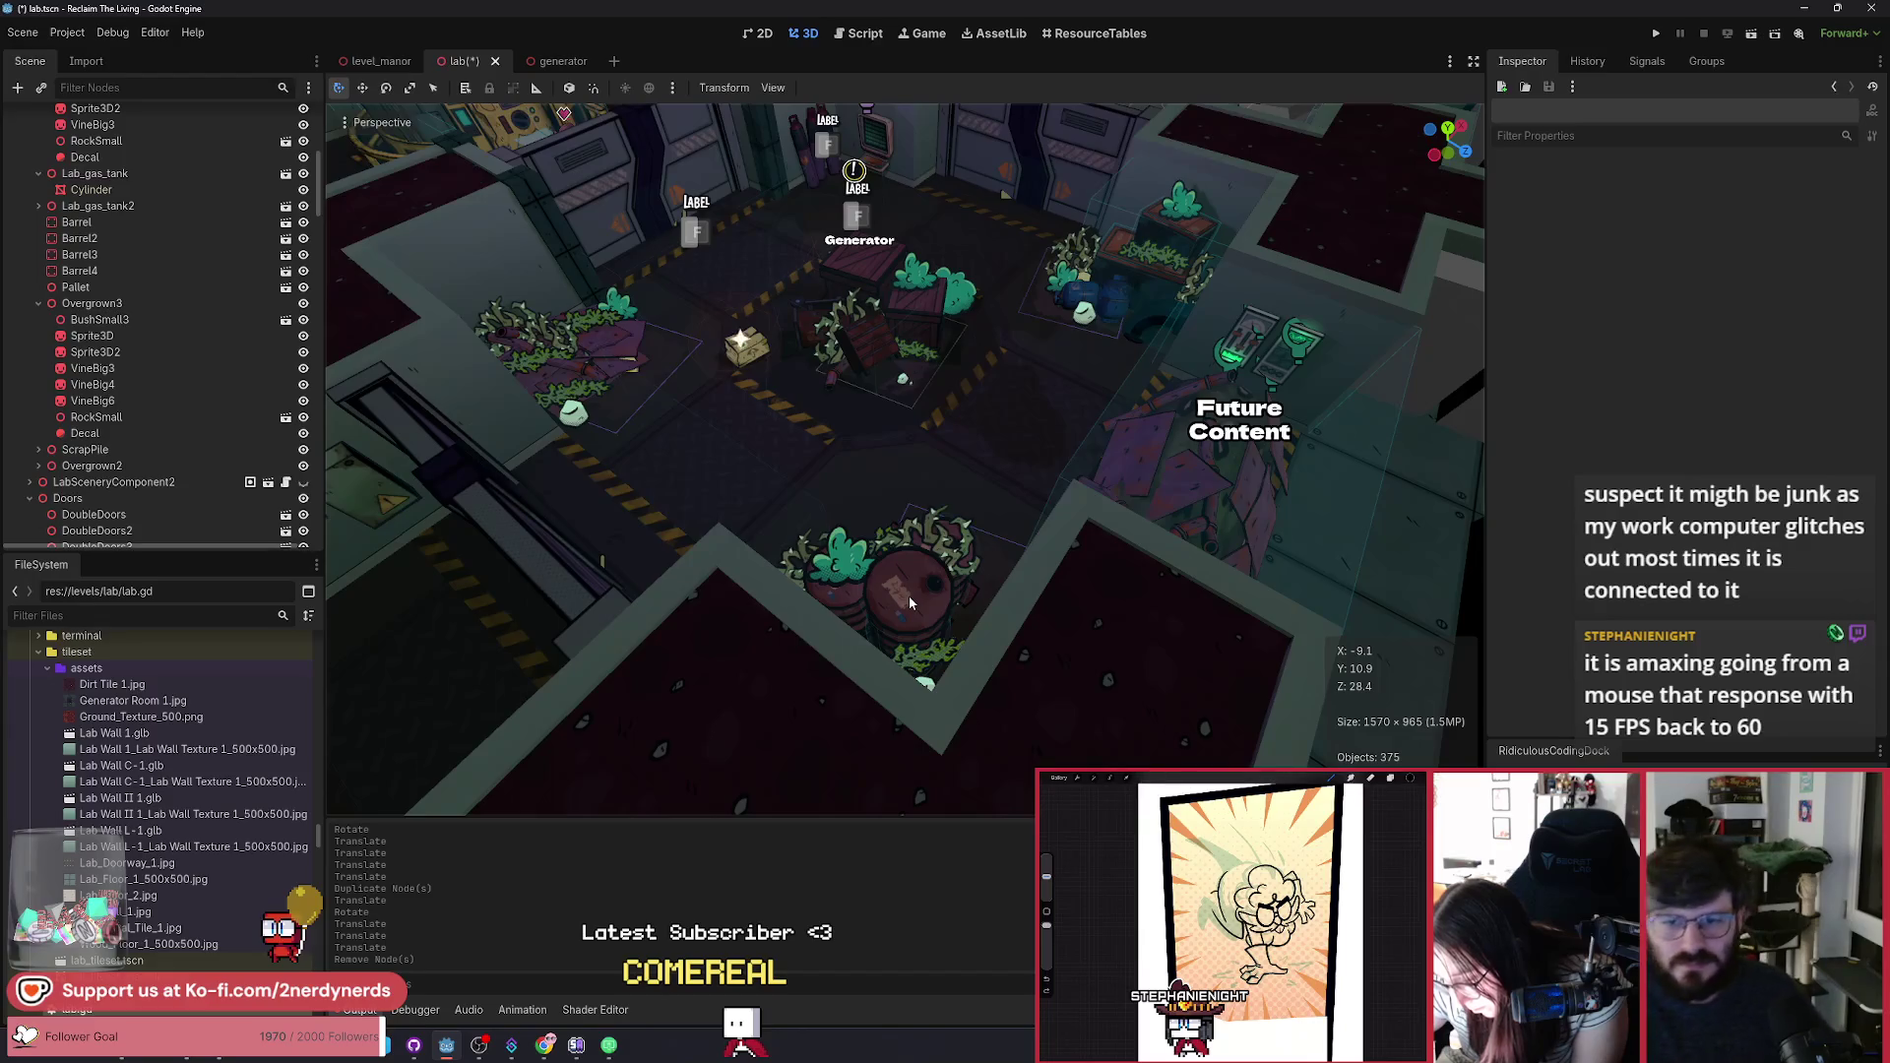
drag(907, 594, 921, 551)
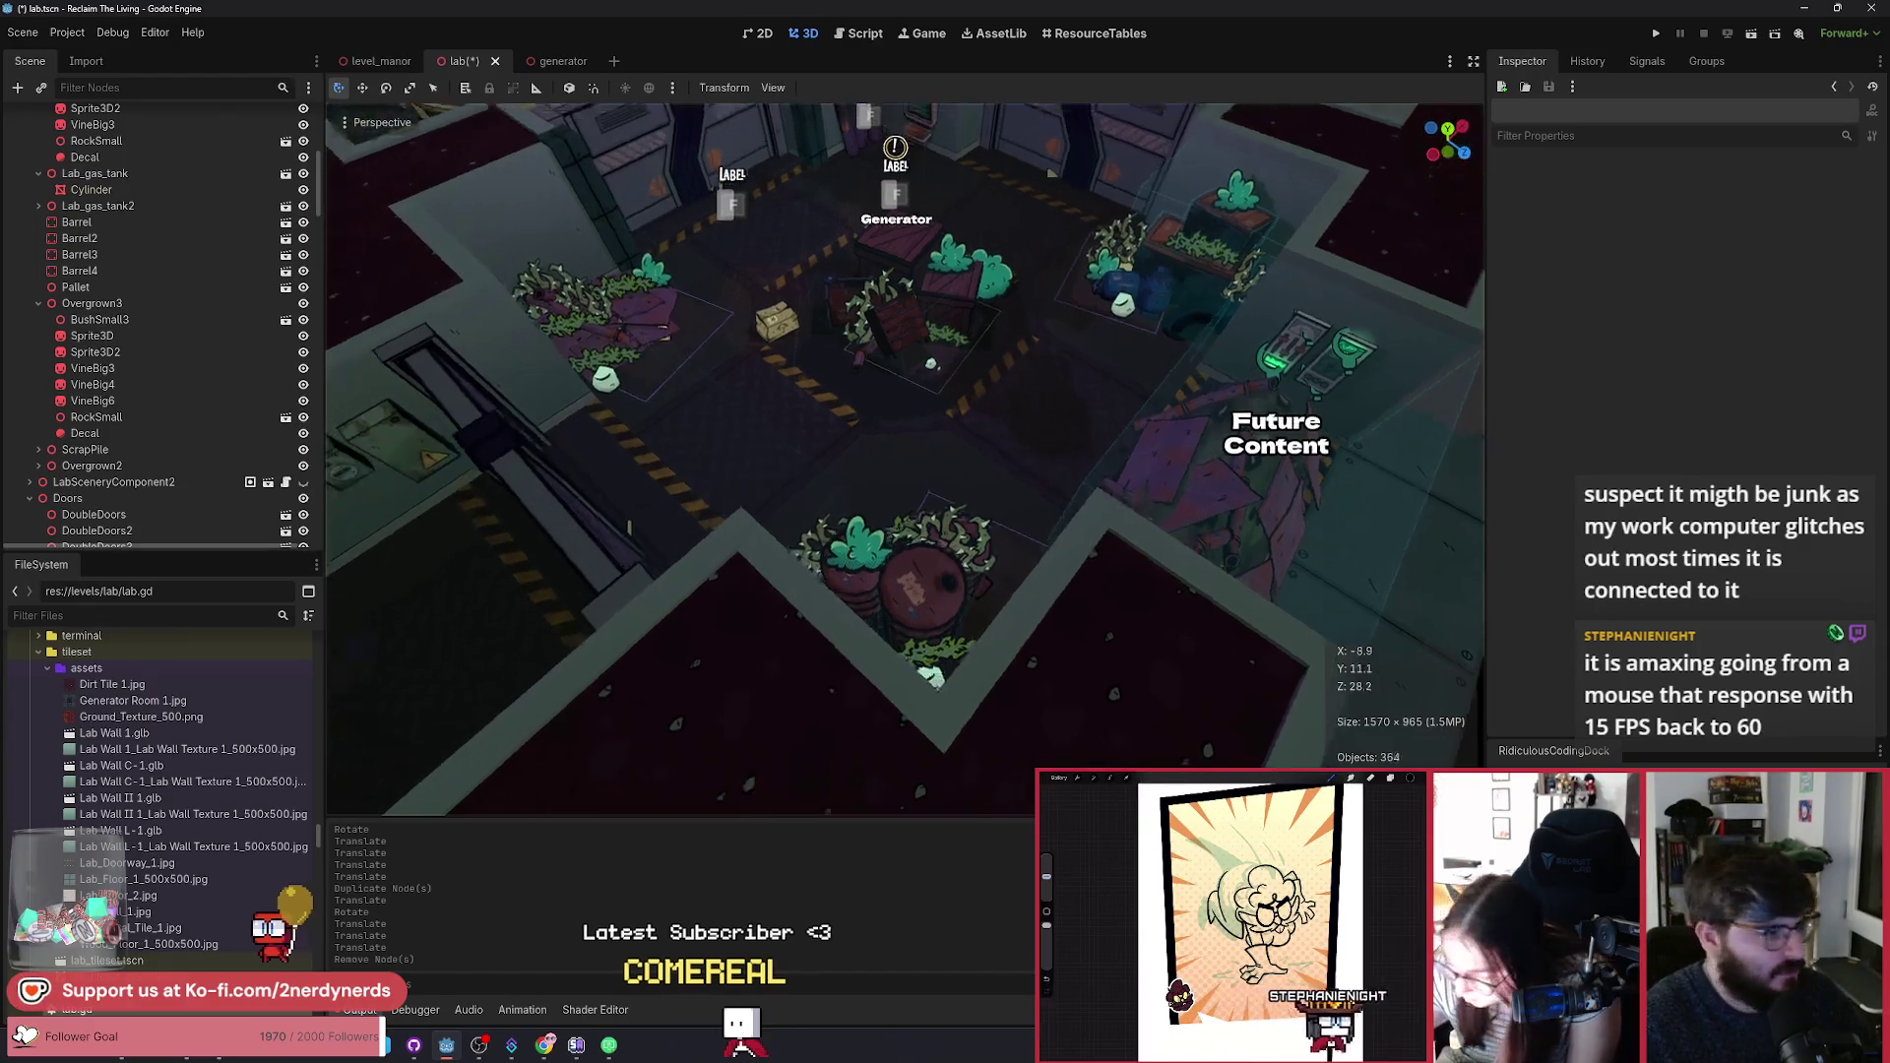
Step: Move RockSmall beside the barrel and slide the Overgrown3 Decal across the floor
click(86, 417)
key(g)
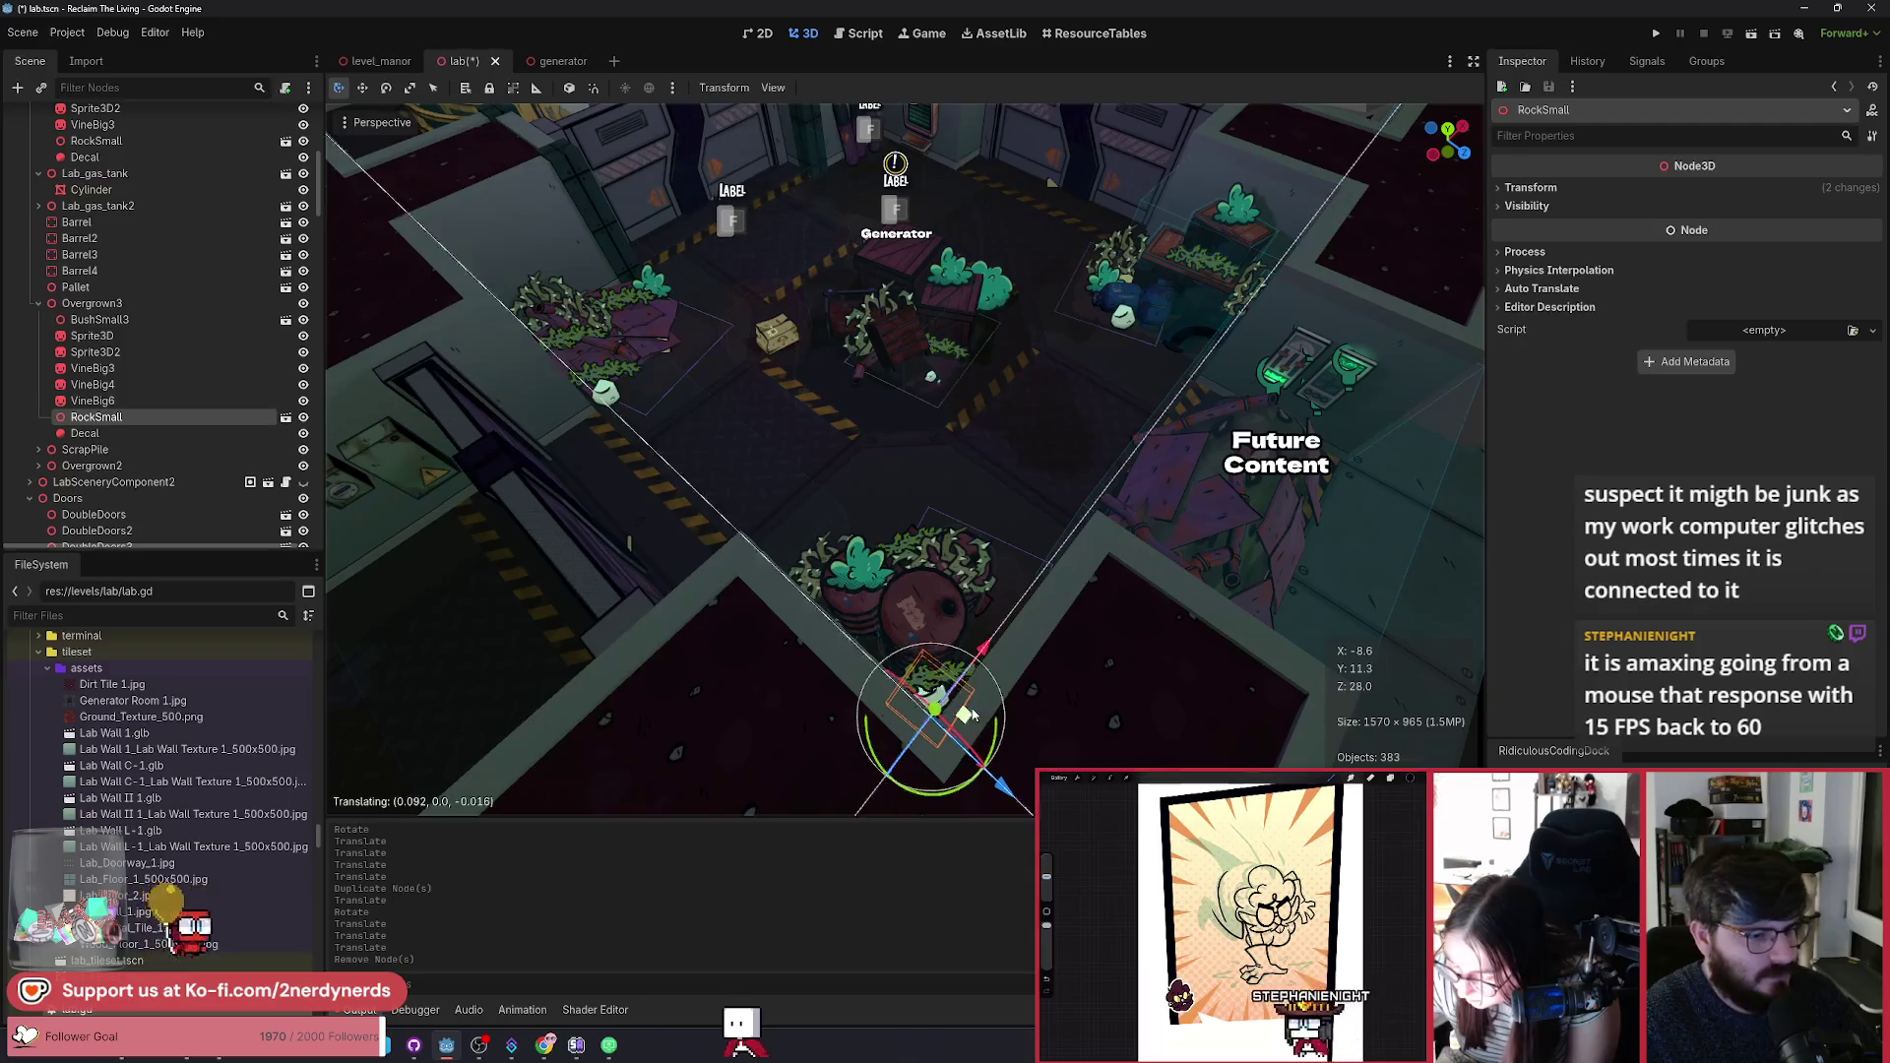
click(847, 634)
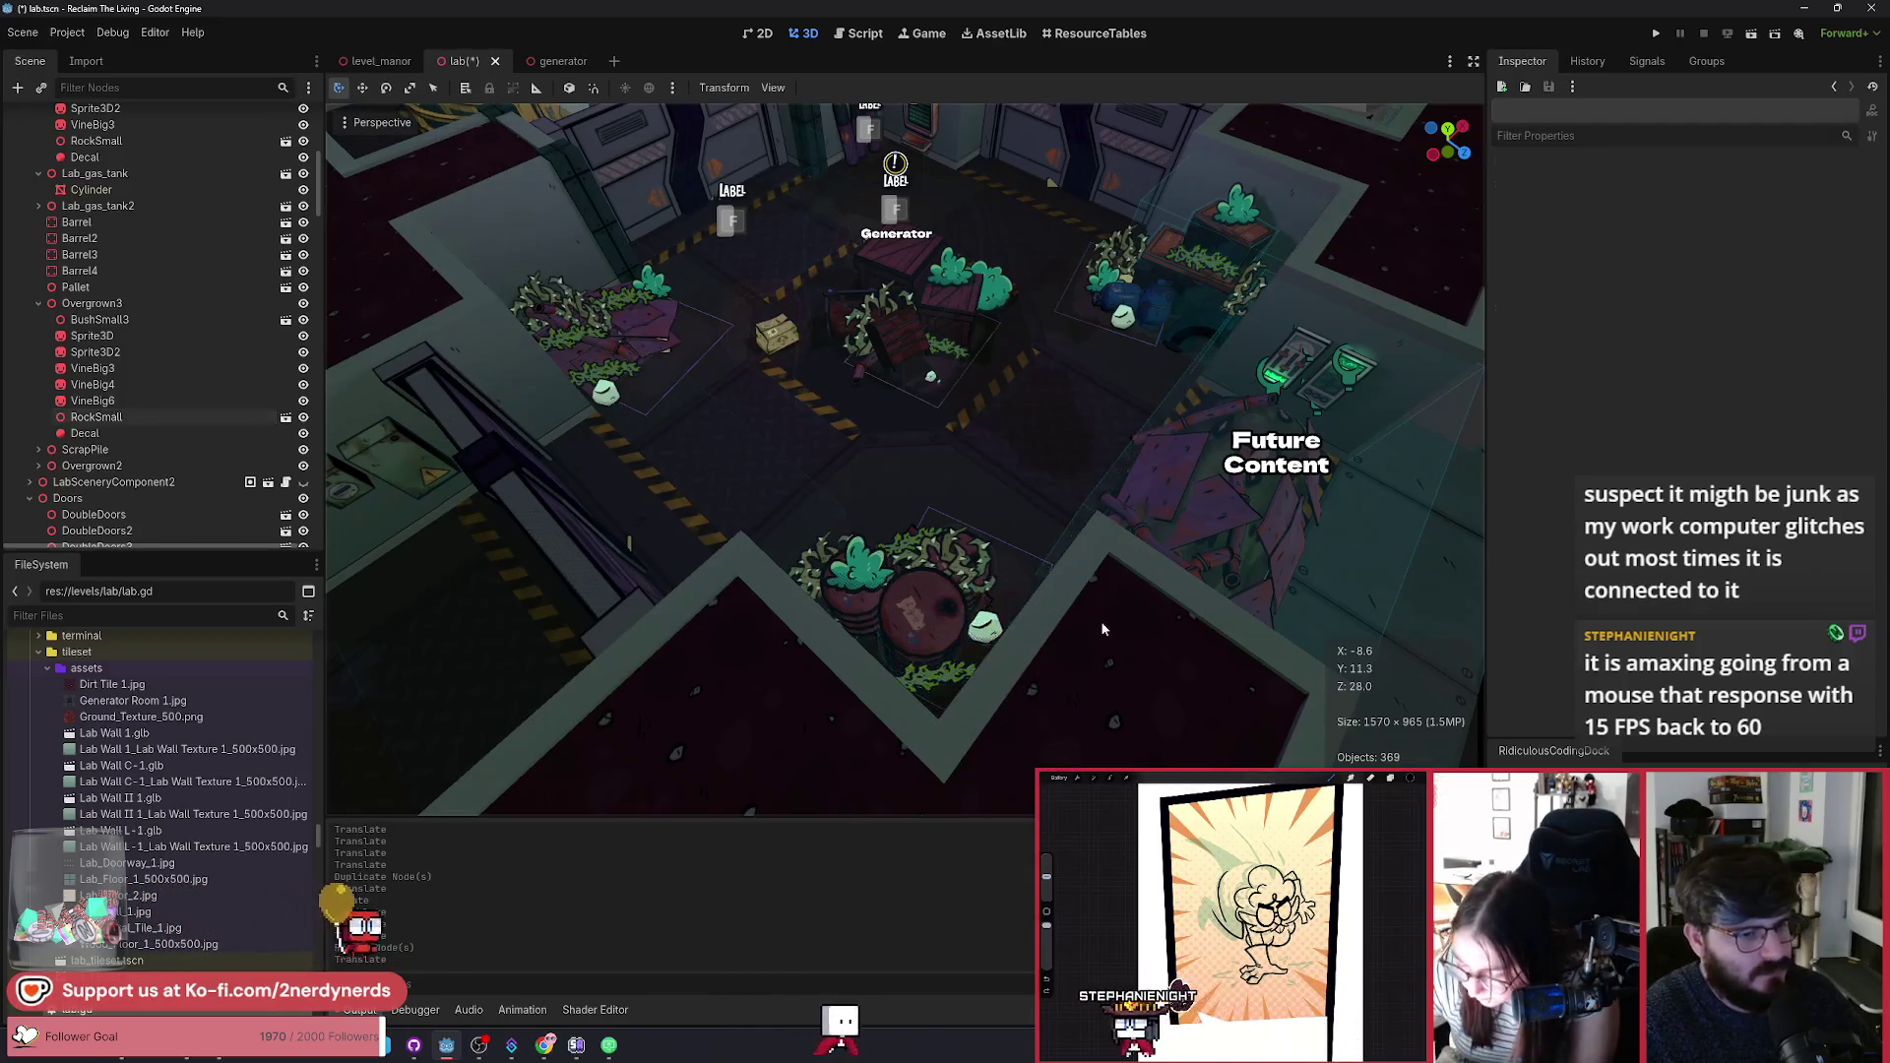
click(147, 433)
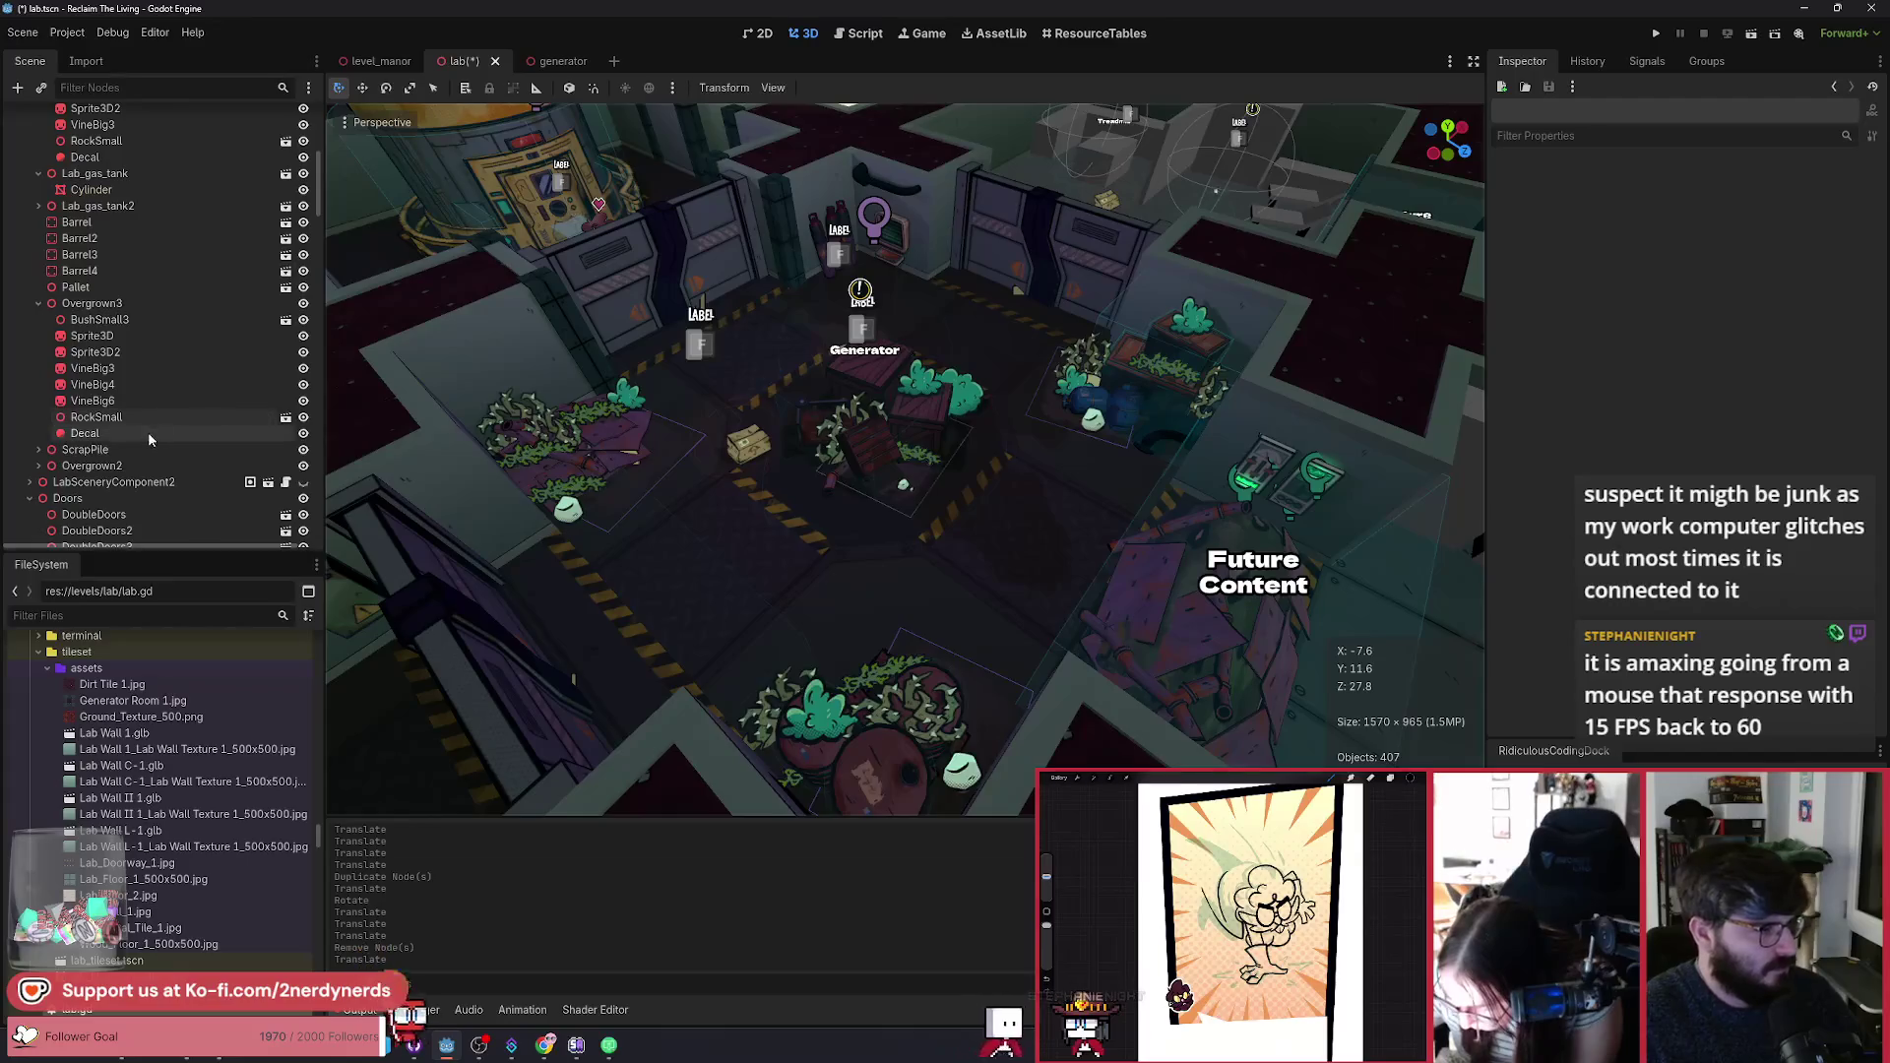
mouse_move(961, 745)
mouse_down()
mouse_move(866, 679)
mouse_move(916, 767)
mouse_up()
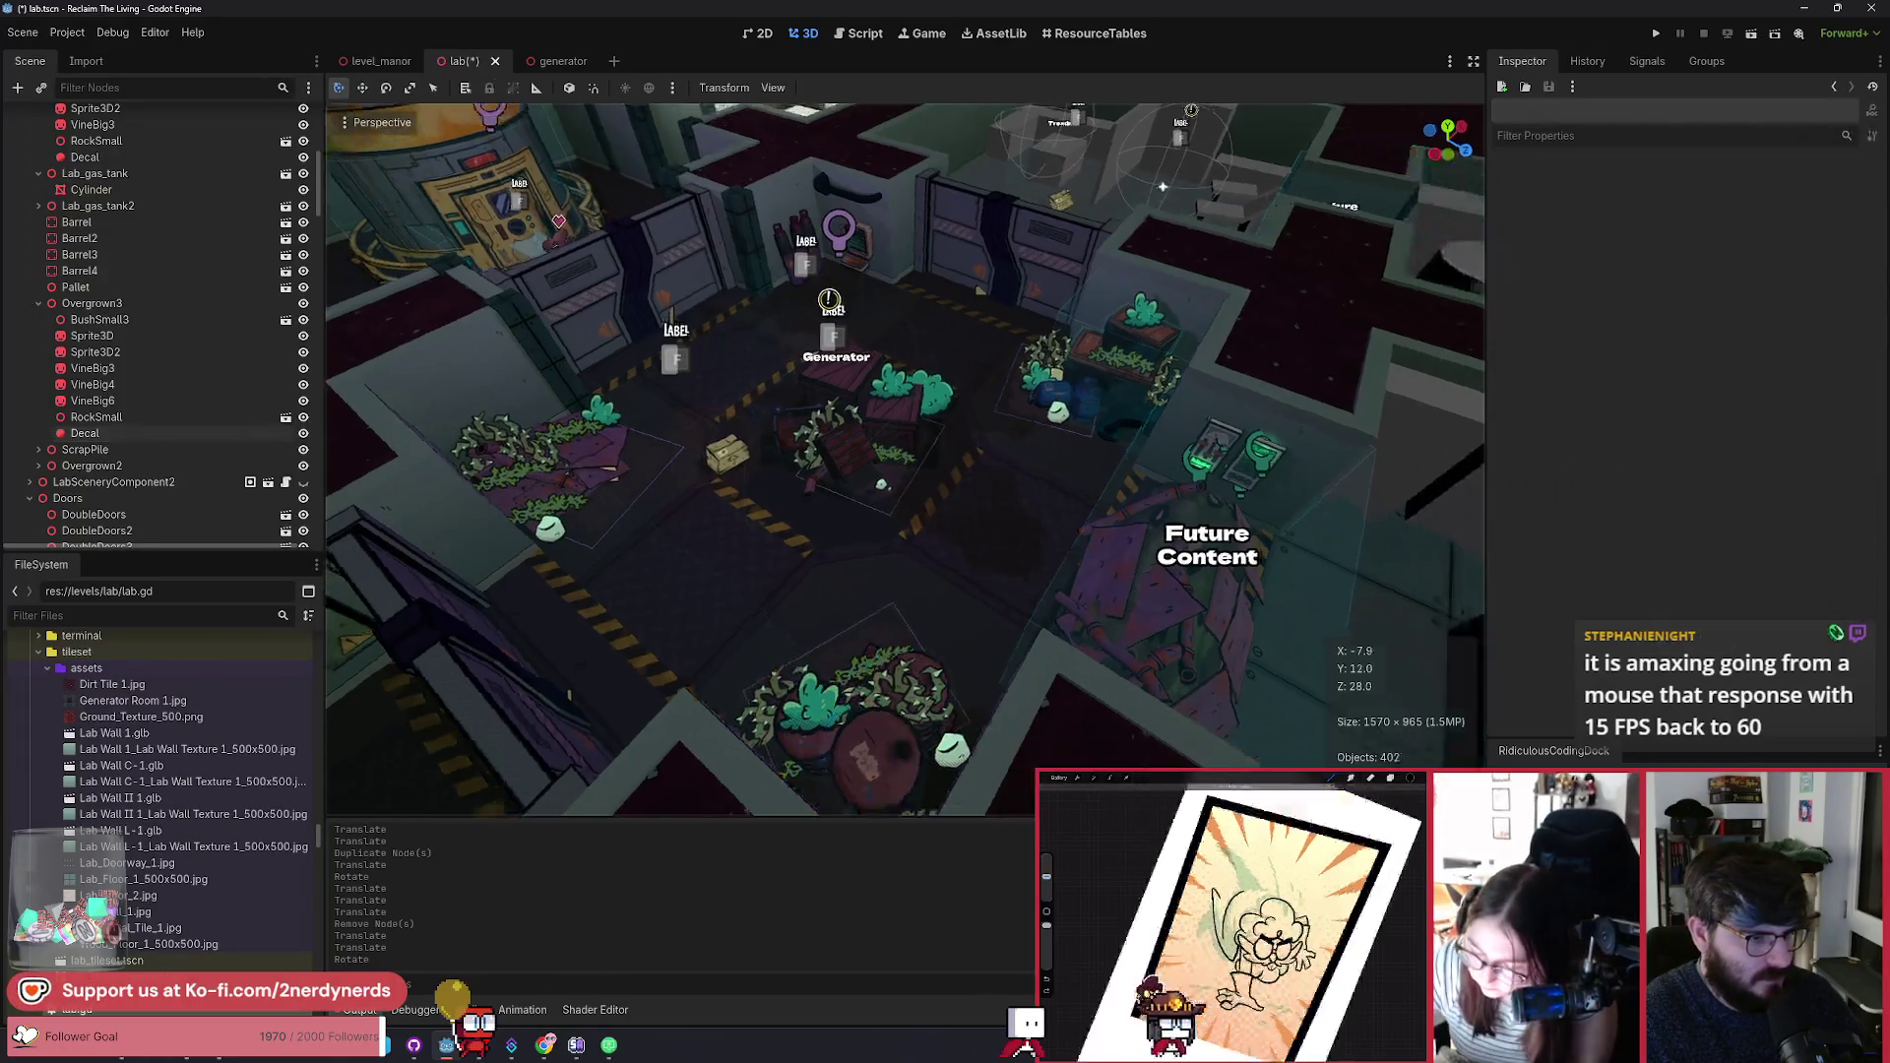
click(1028, 673)
Step: Save the lab scene and run the current scene to test it
key(ctrl+s)
scroll(980, 639, up, 3)
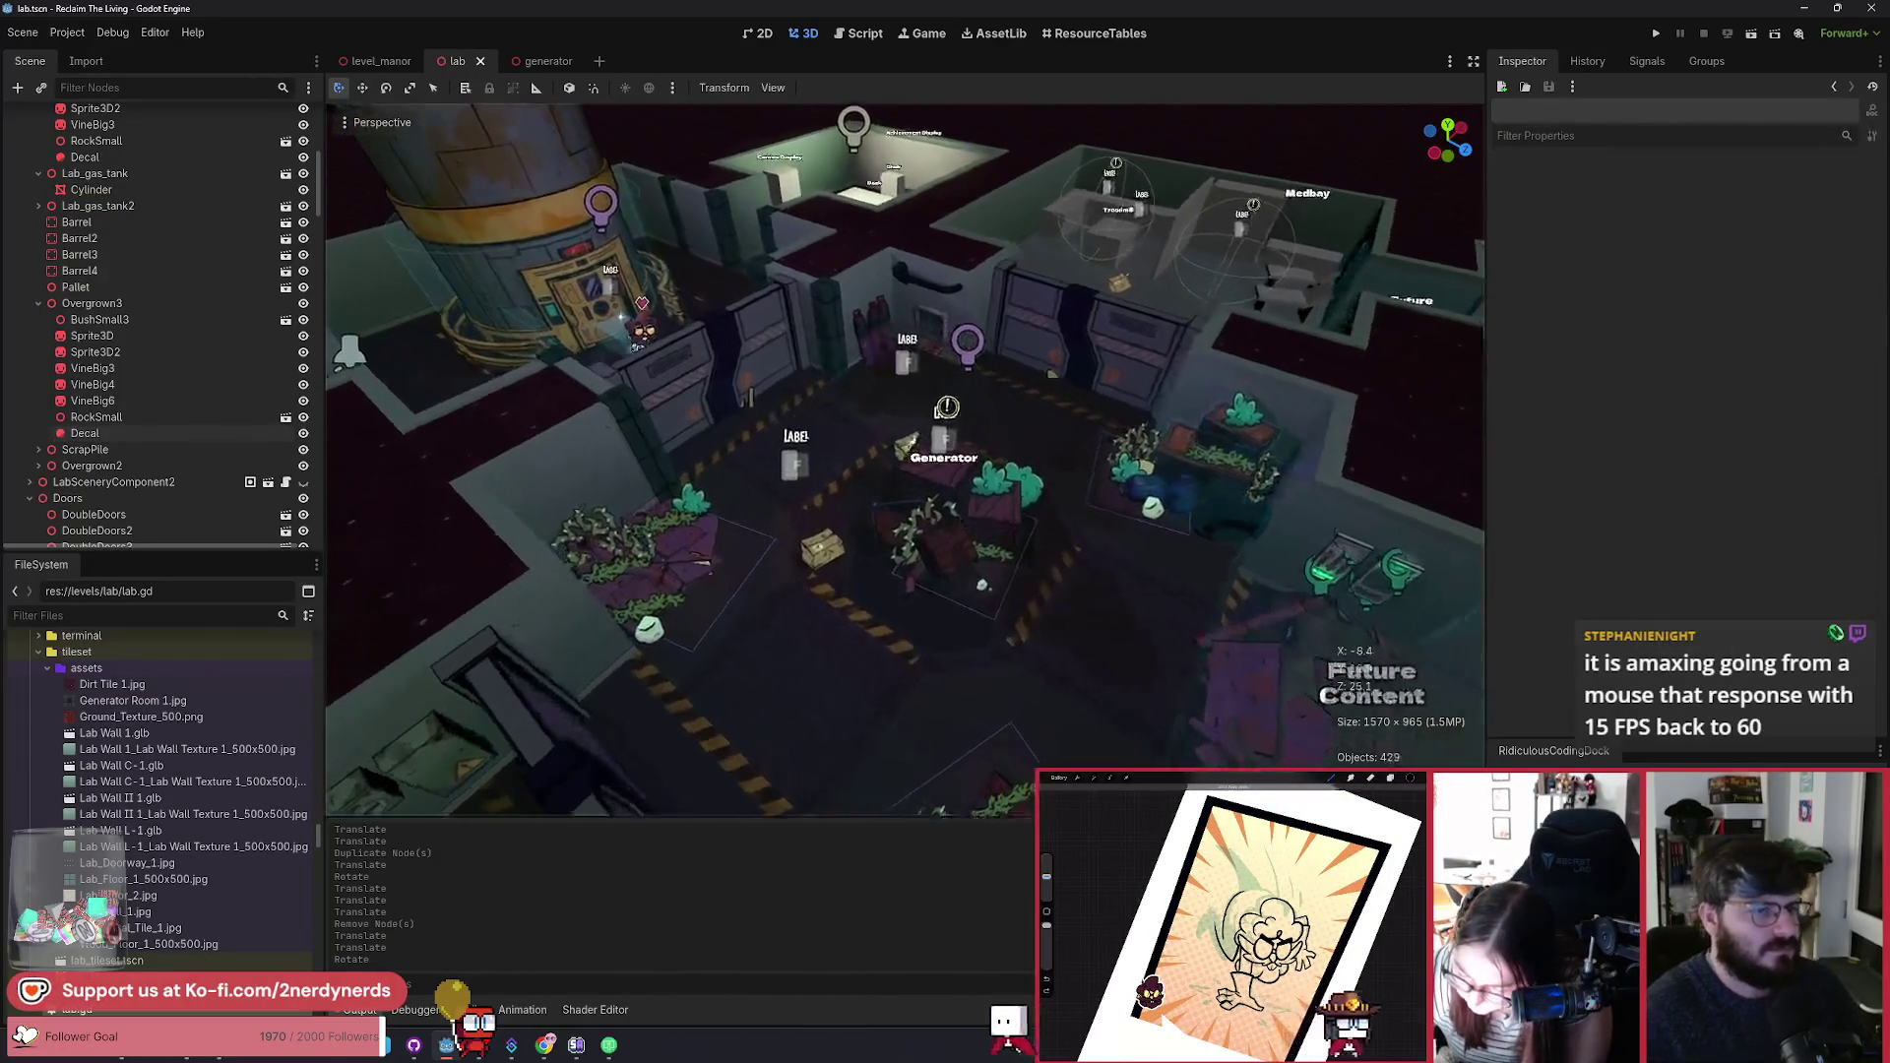
key(ctrl+s)
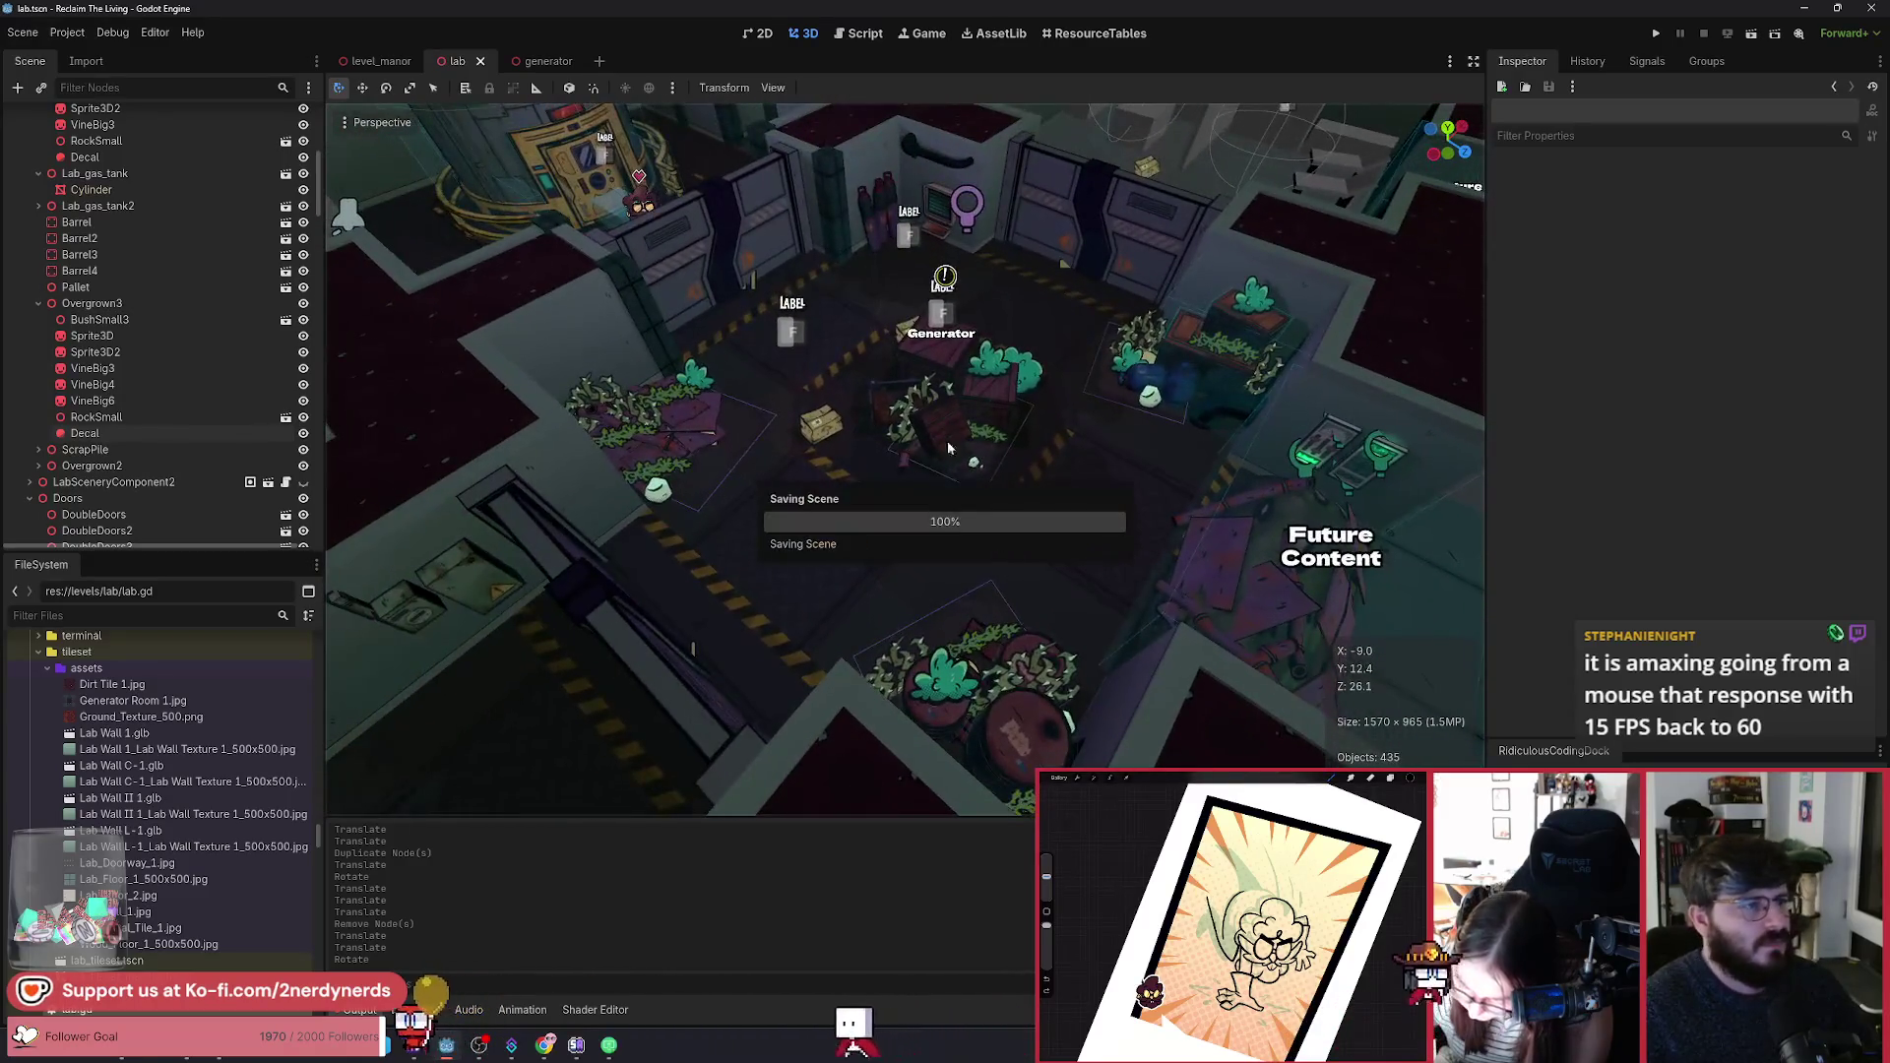
click(1751, 34)
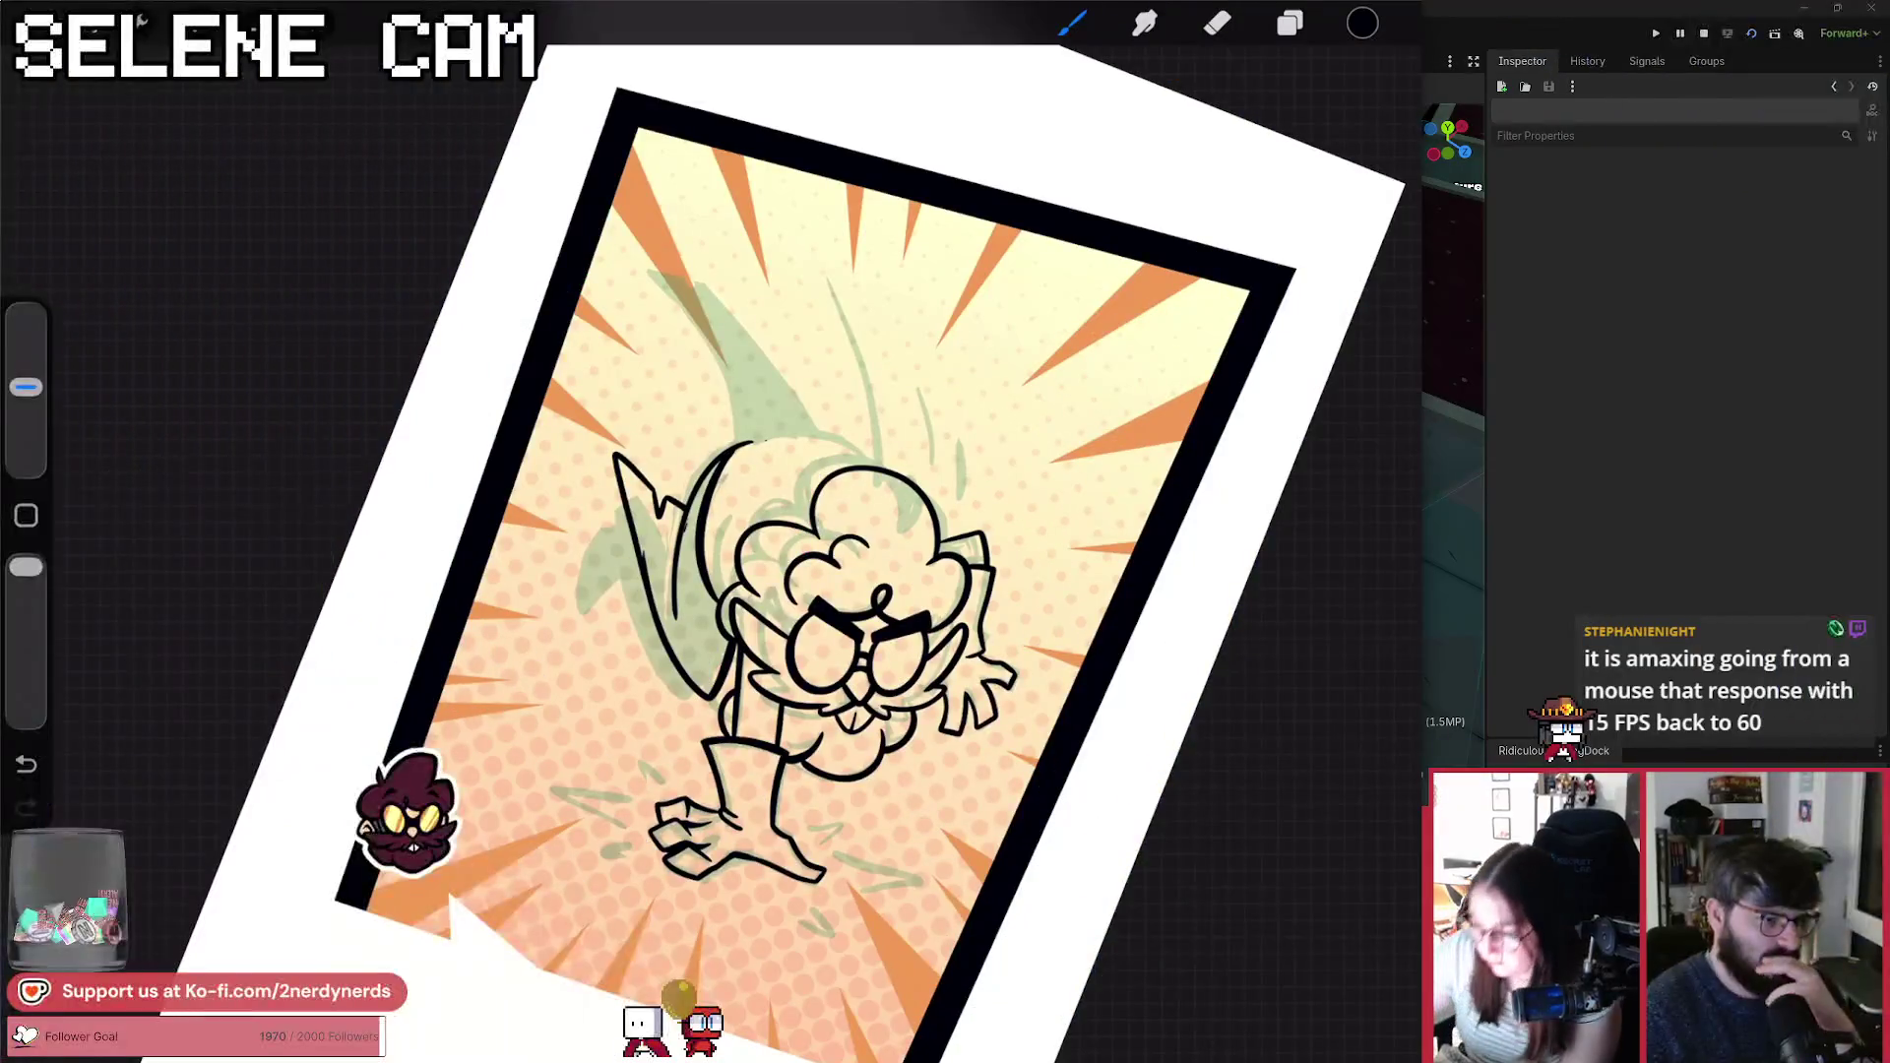
Step: Fill the outlined horn area and adjoining area with black, undoing a stray ink line
drag(1362, 23, 777, 462)
click(689, 630)
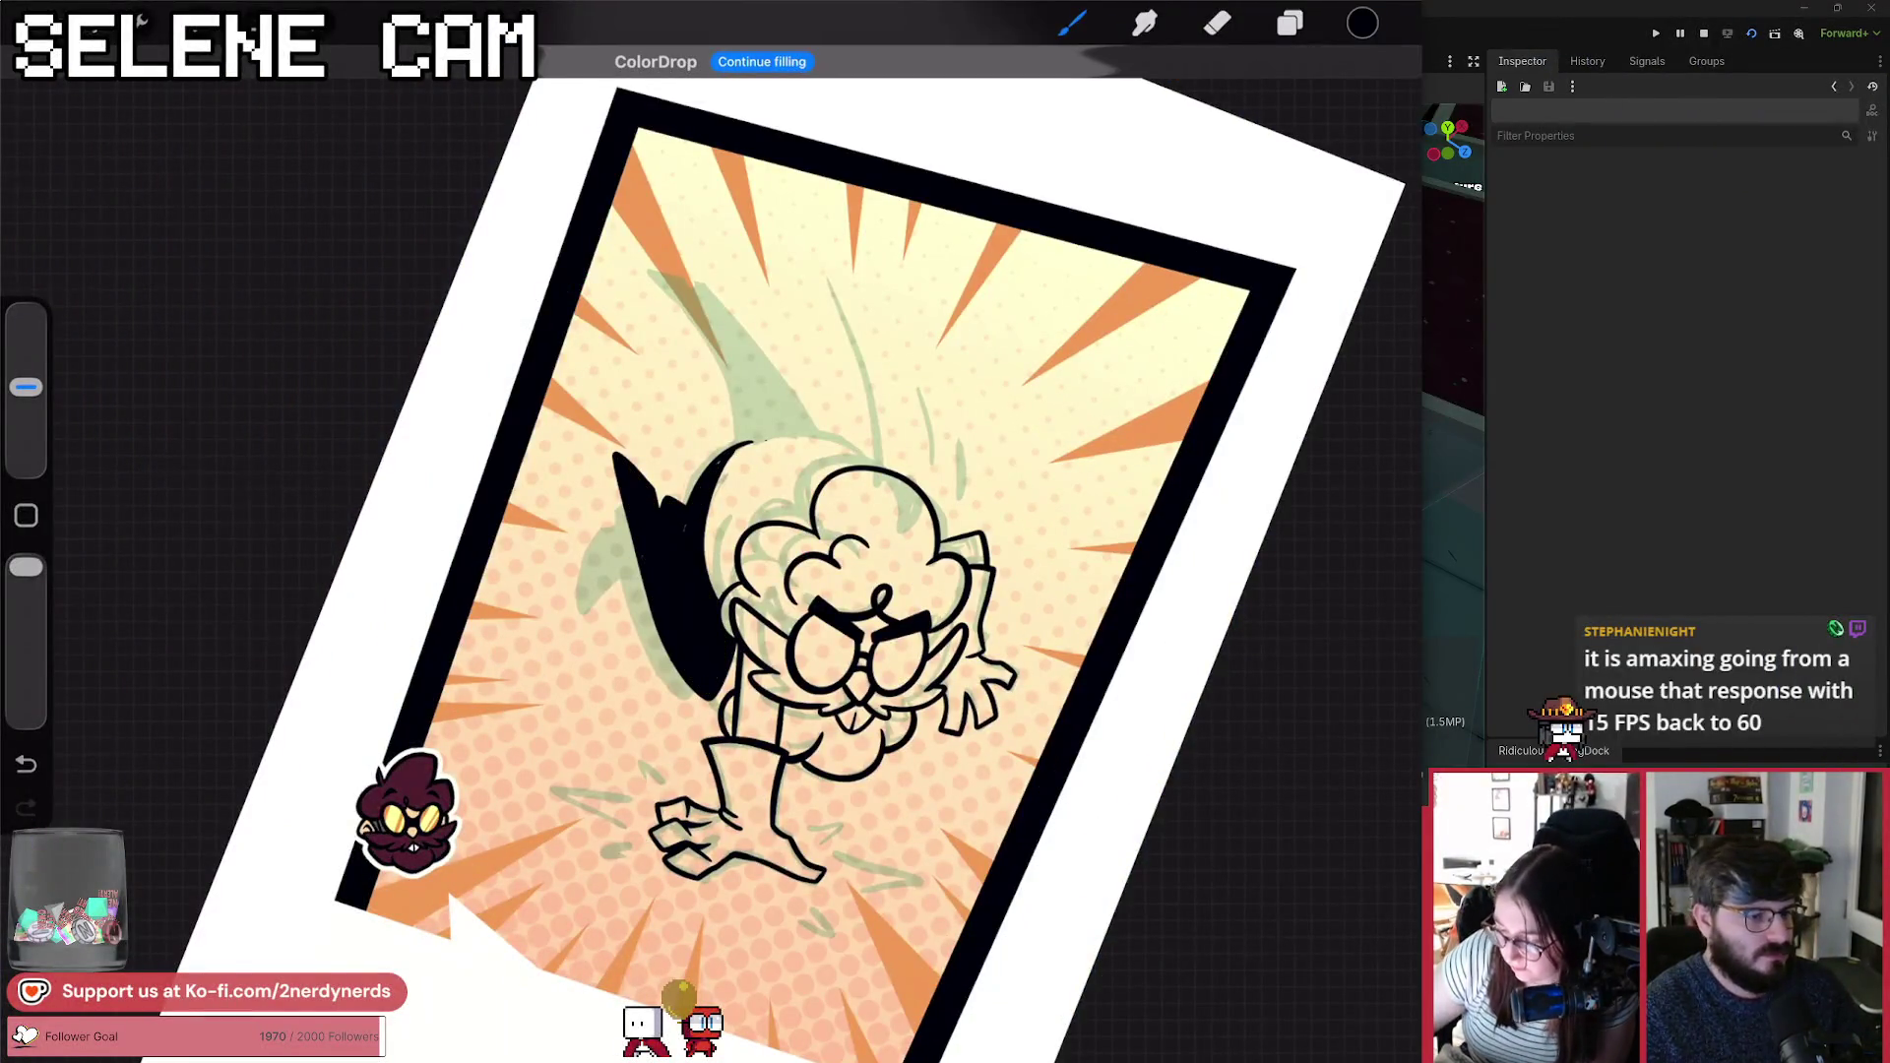
scroll(837, 551, up, 3)
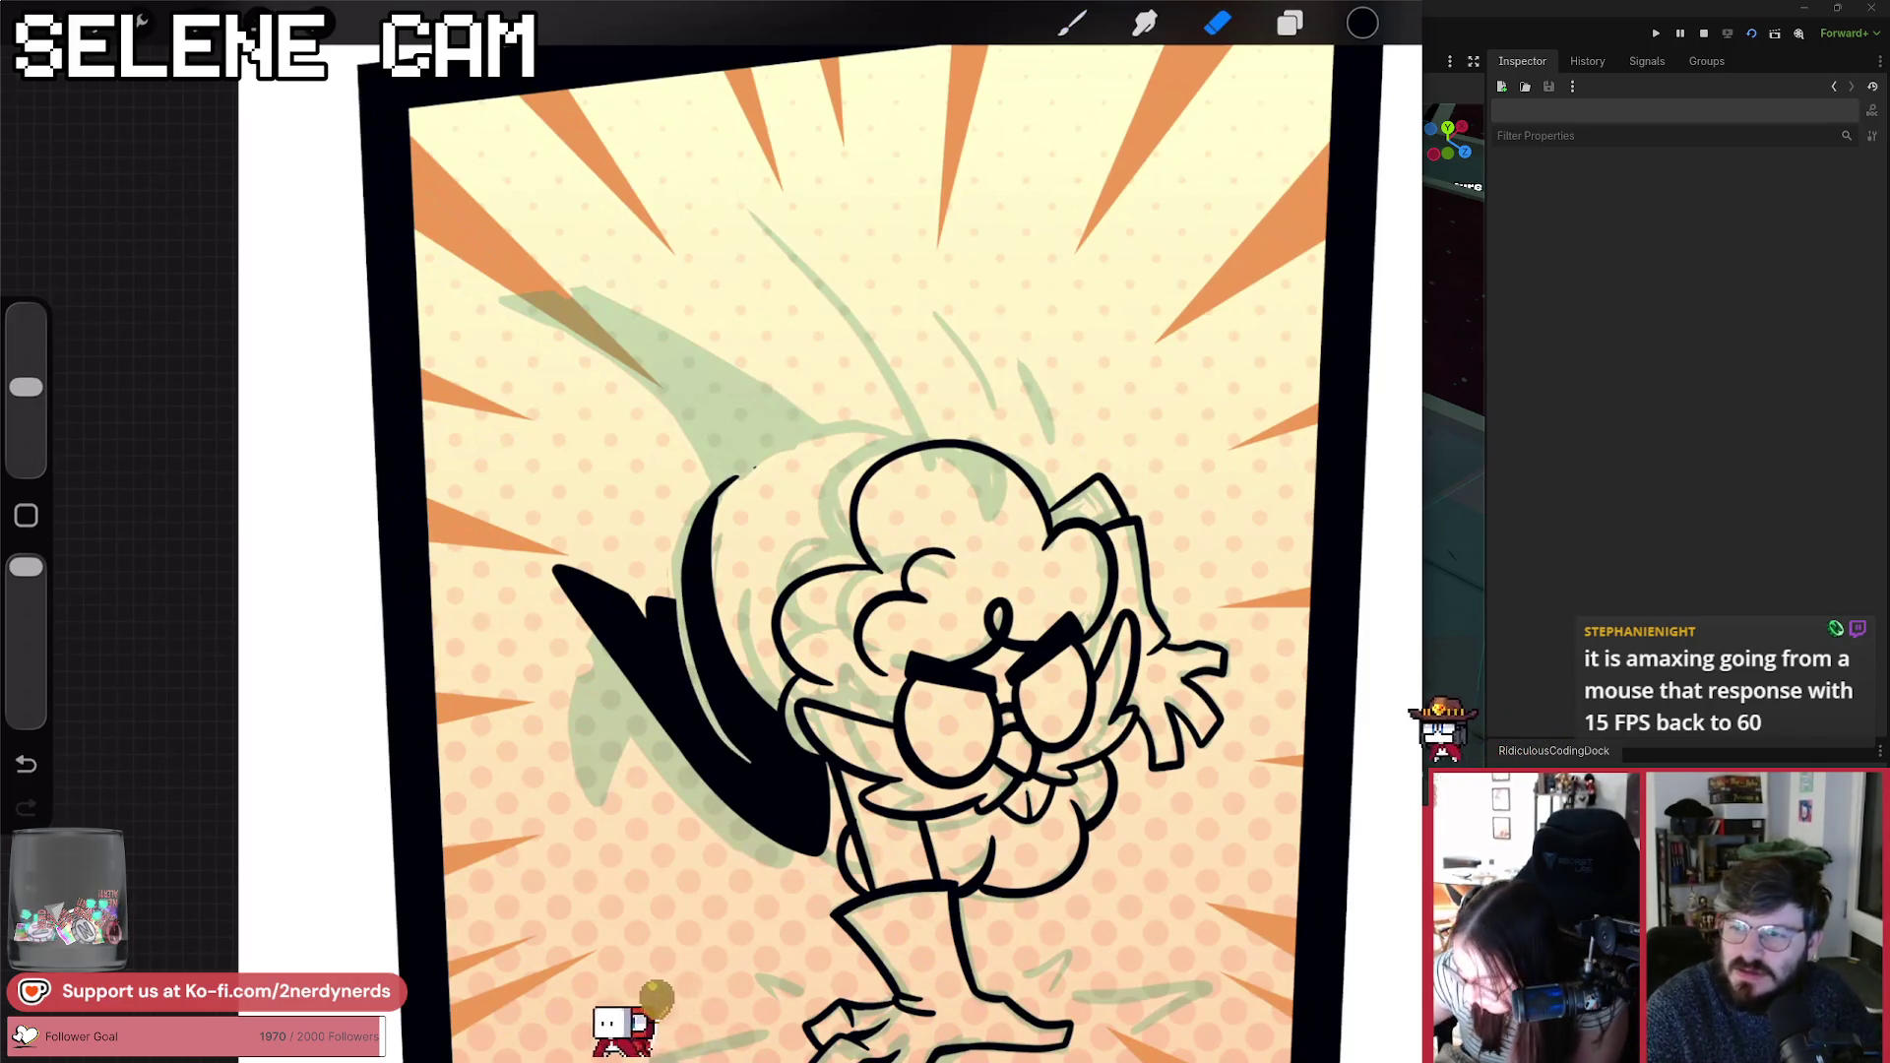
scroll(836, 551, down, 3)
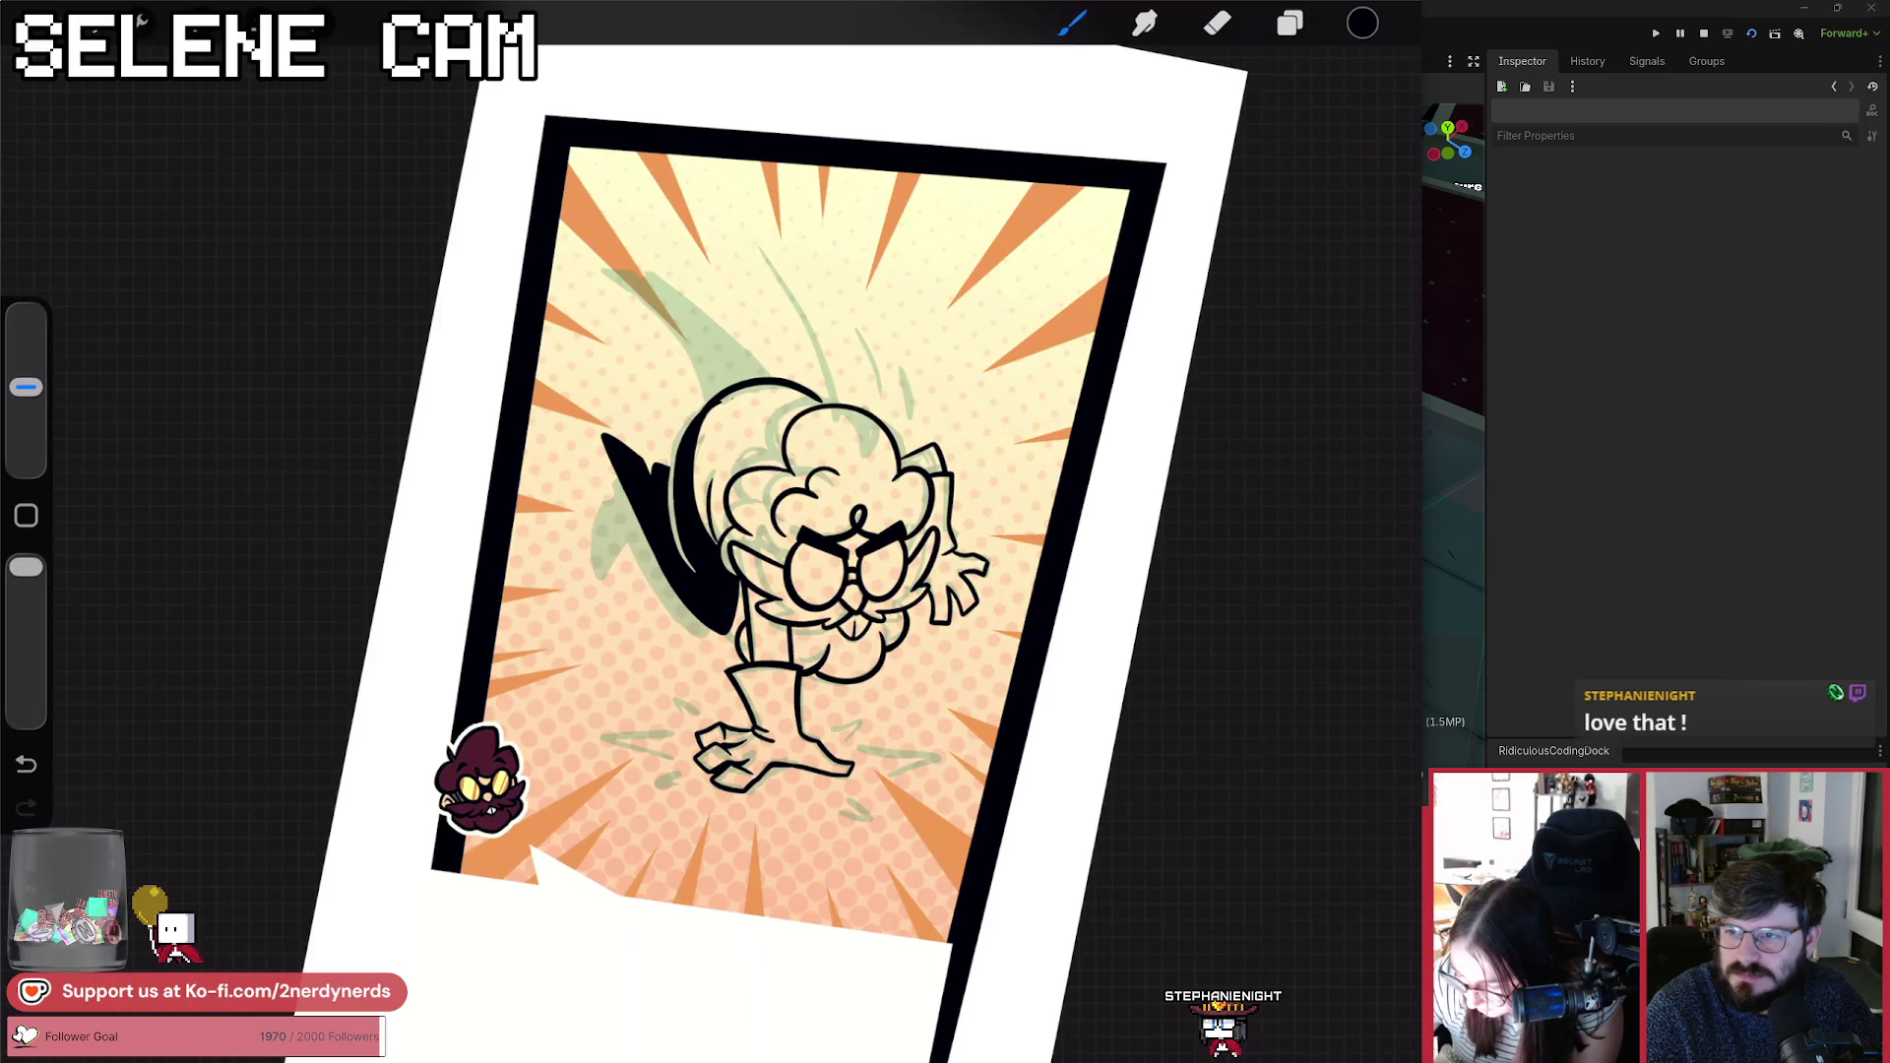
drag(660, 344, 700, 409)
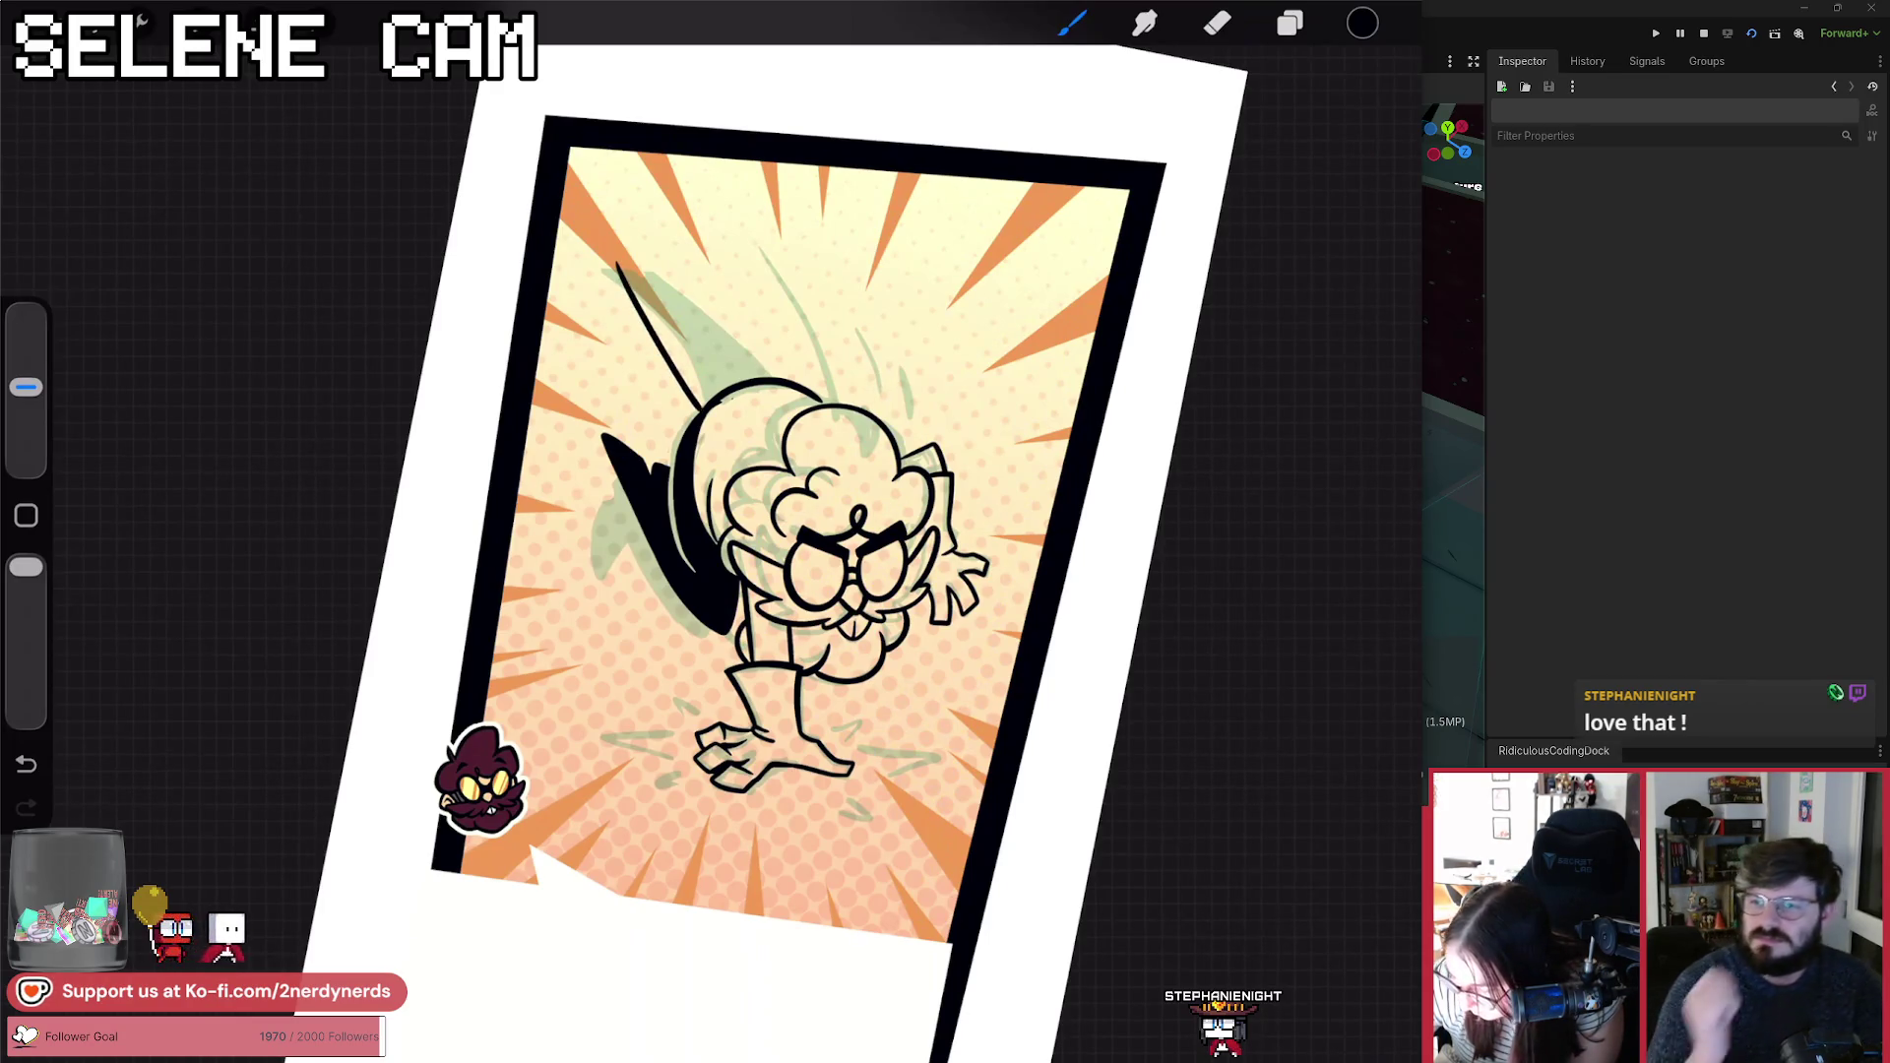
key(ctrl+z)
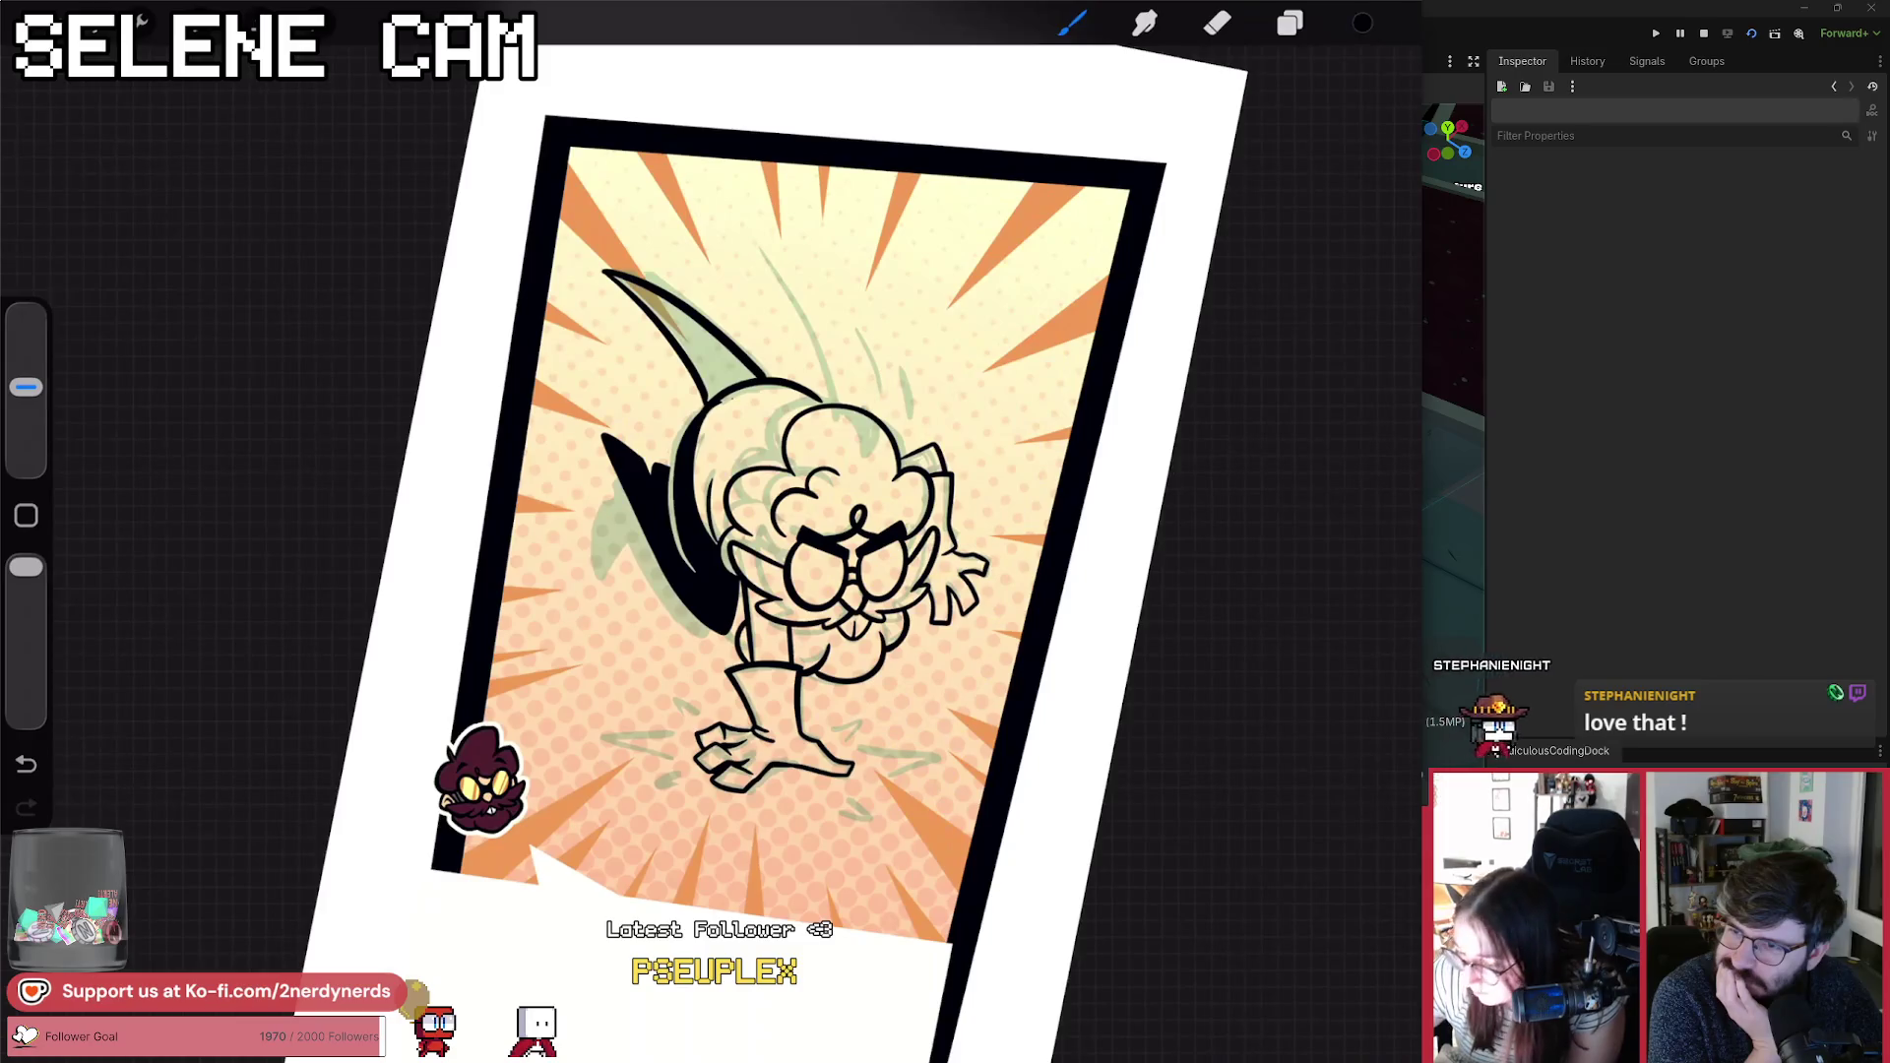
Step: Fill the upper horn shape black and undo the small strokes at its tip
drag(1363, 23, 713, 359)
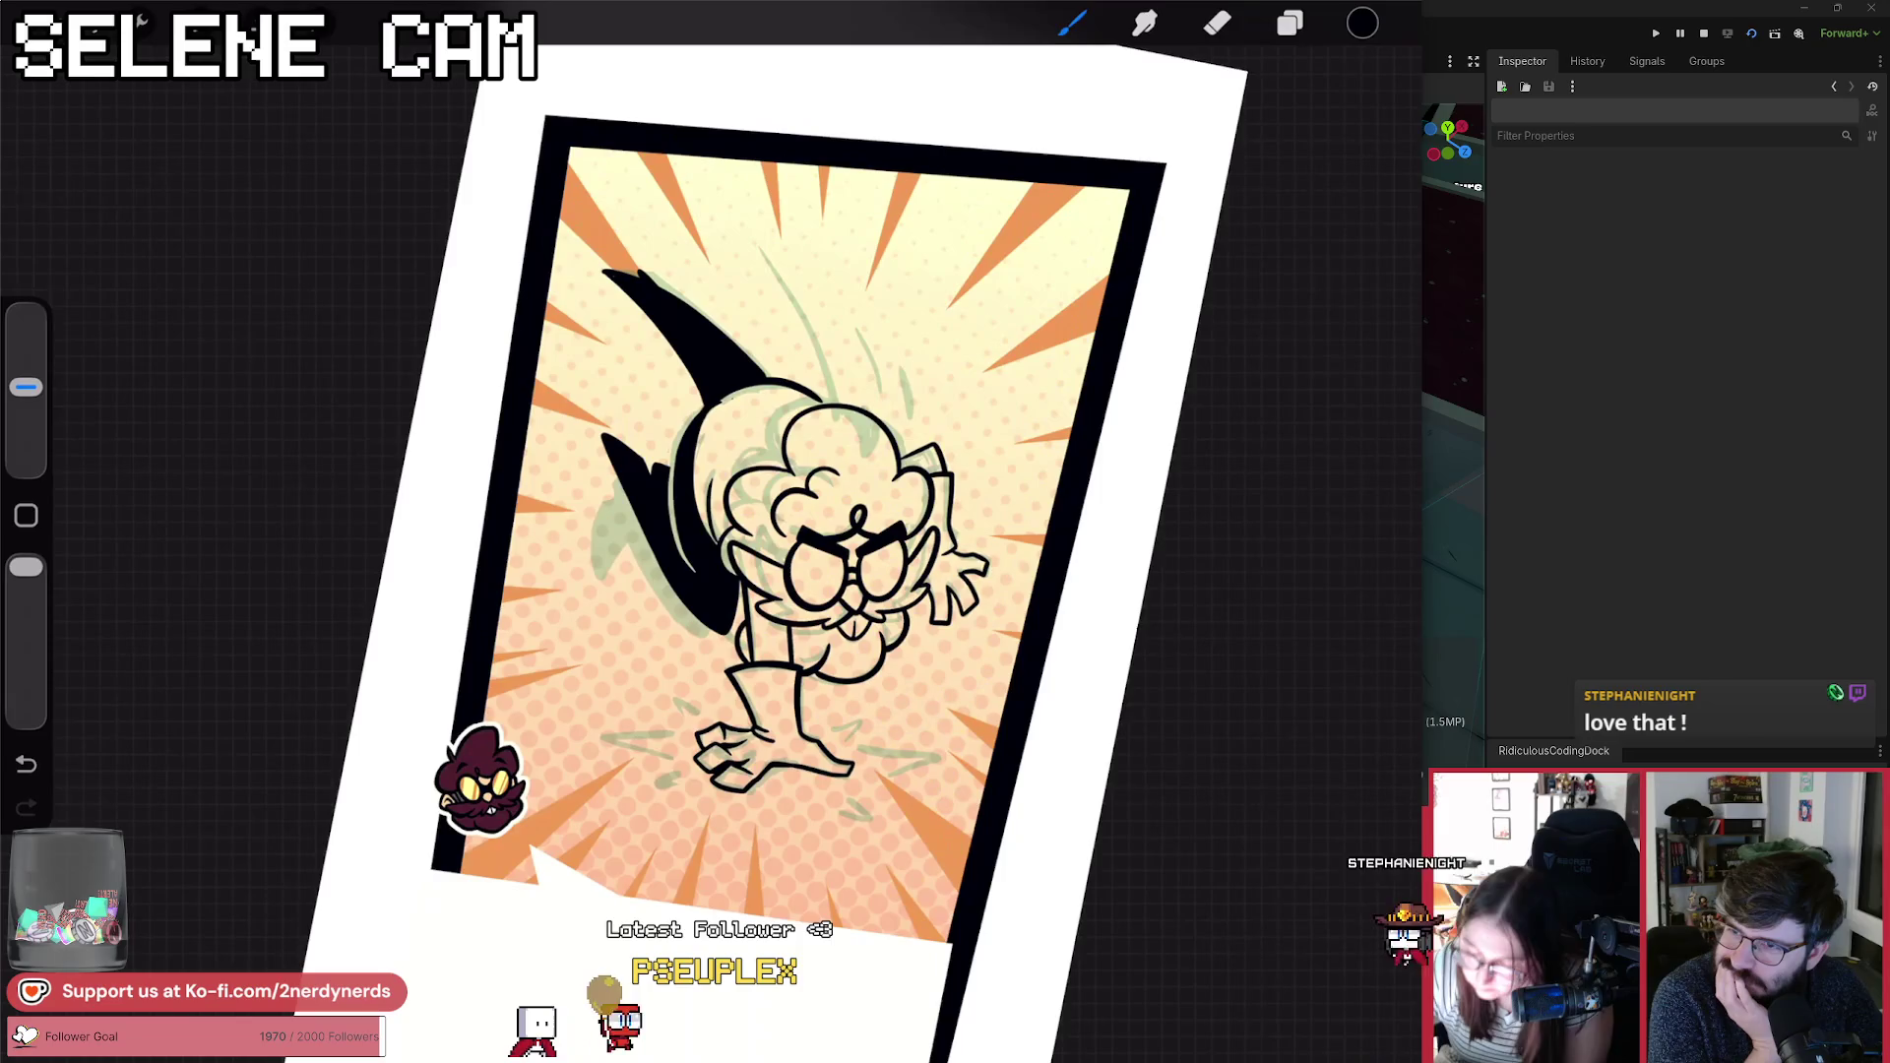
scroll(713, 531, up, 5)
key(ctrl+z)
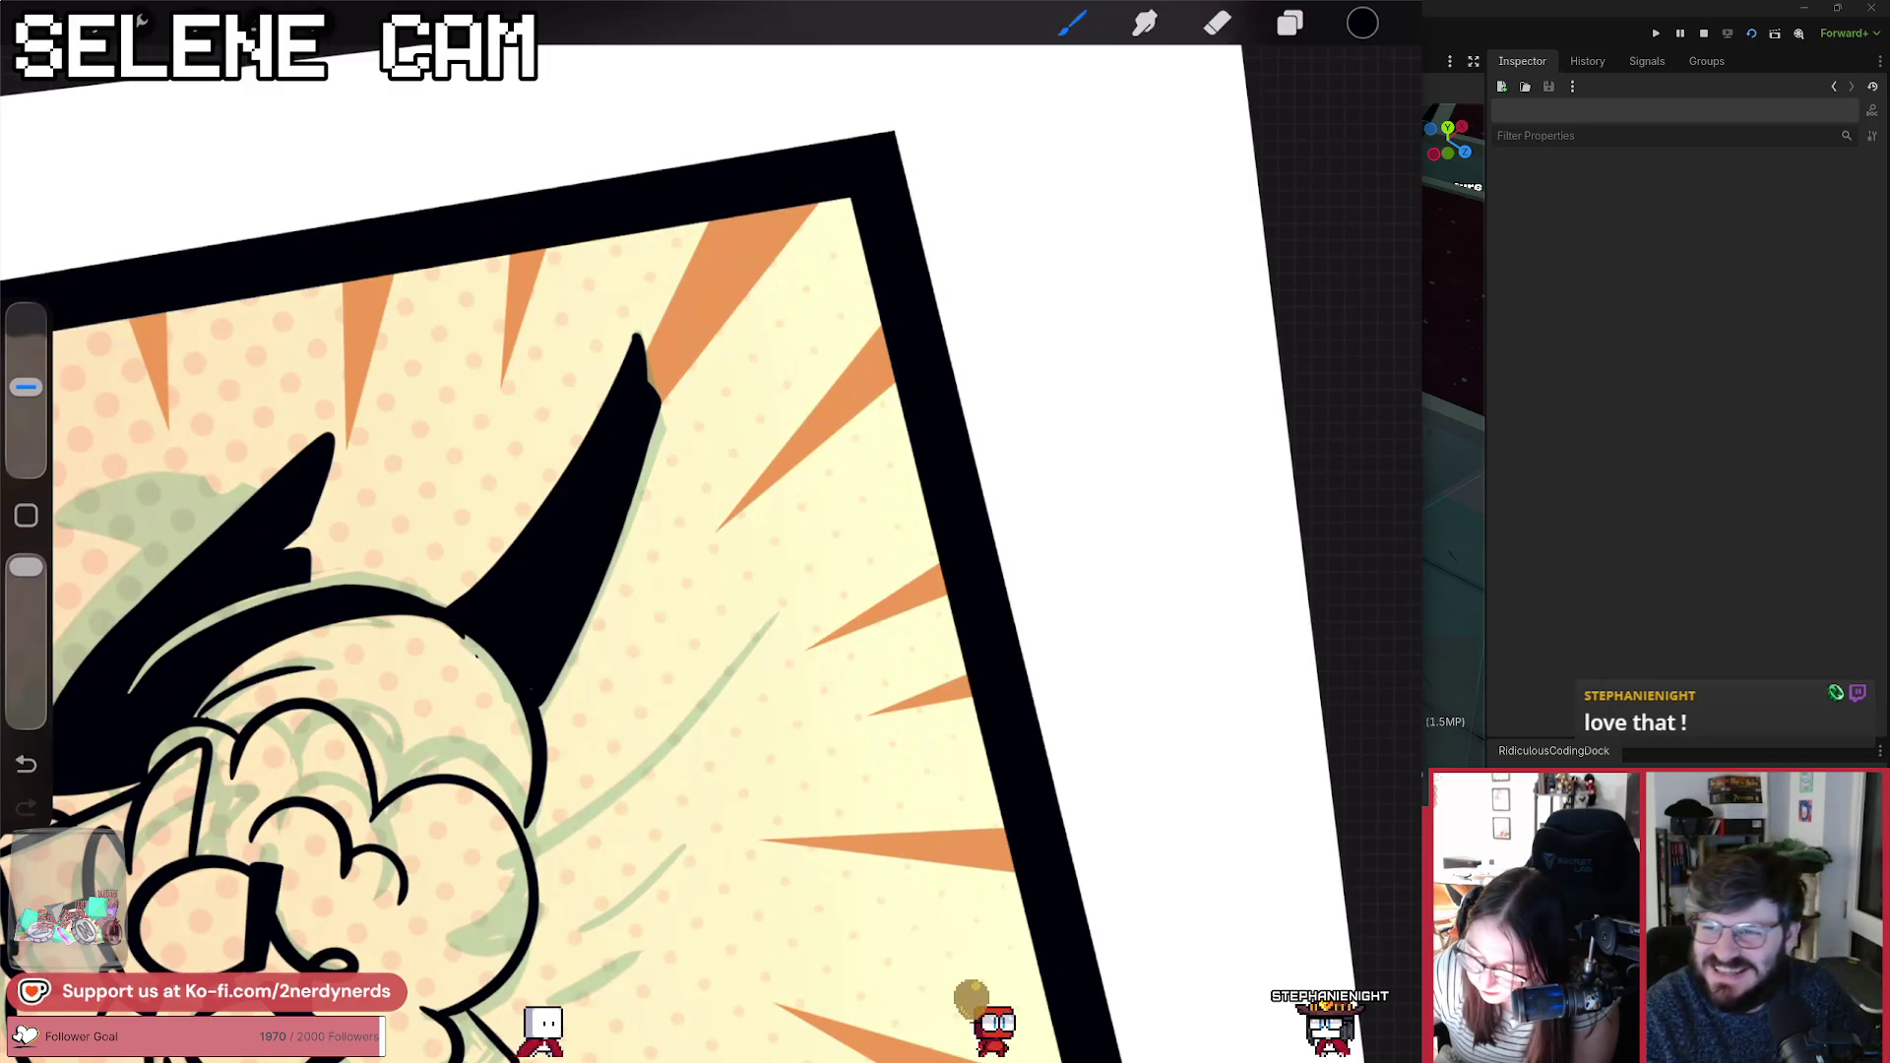
key(ctrl+z)
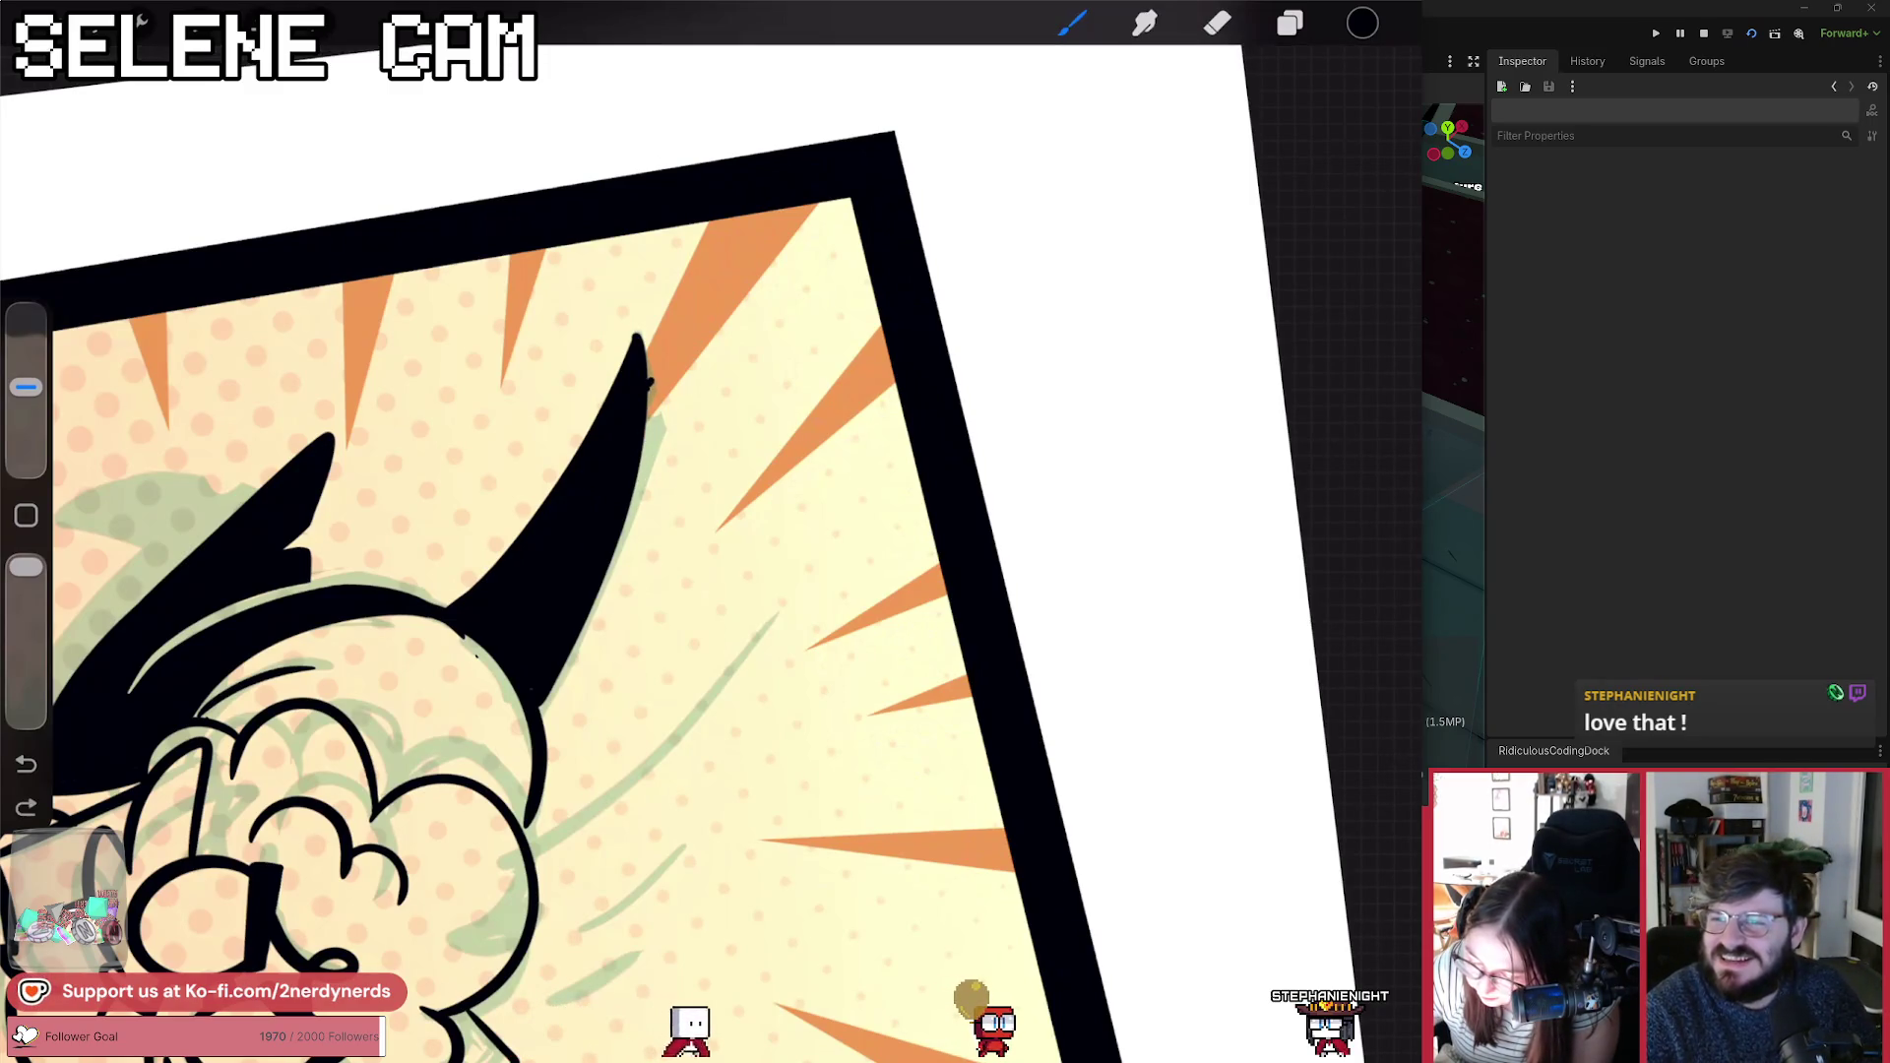